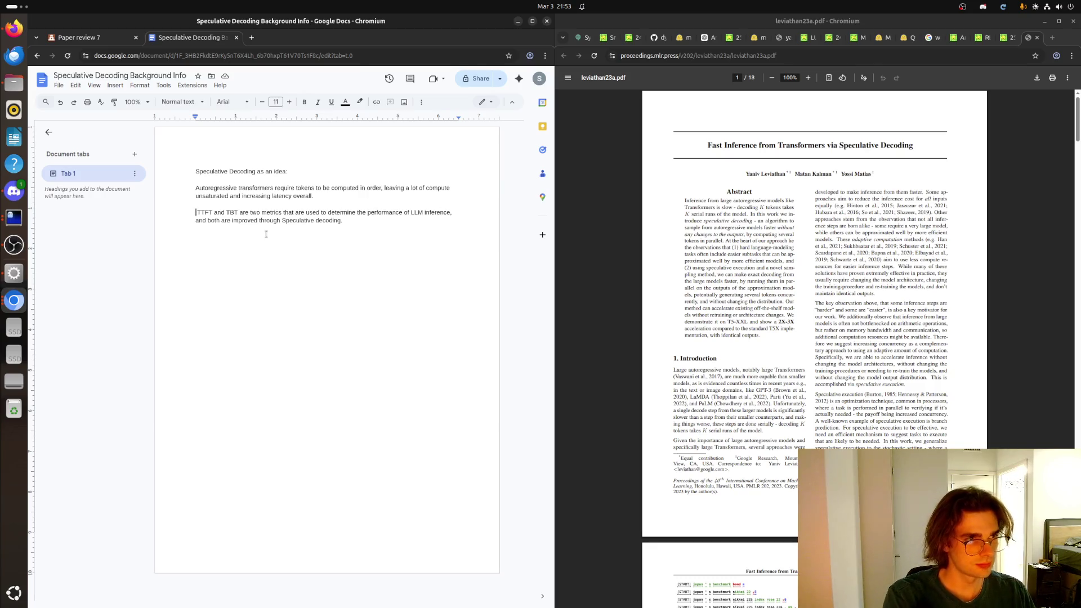
Step: Start a new sentence "Speculative decoding" after "latency overall." in the first paragraph
{"action": "left_click", "coordinate": [323, 193]}
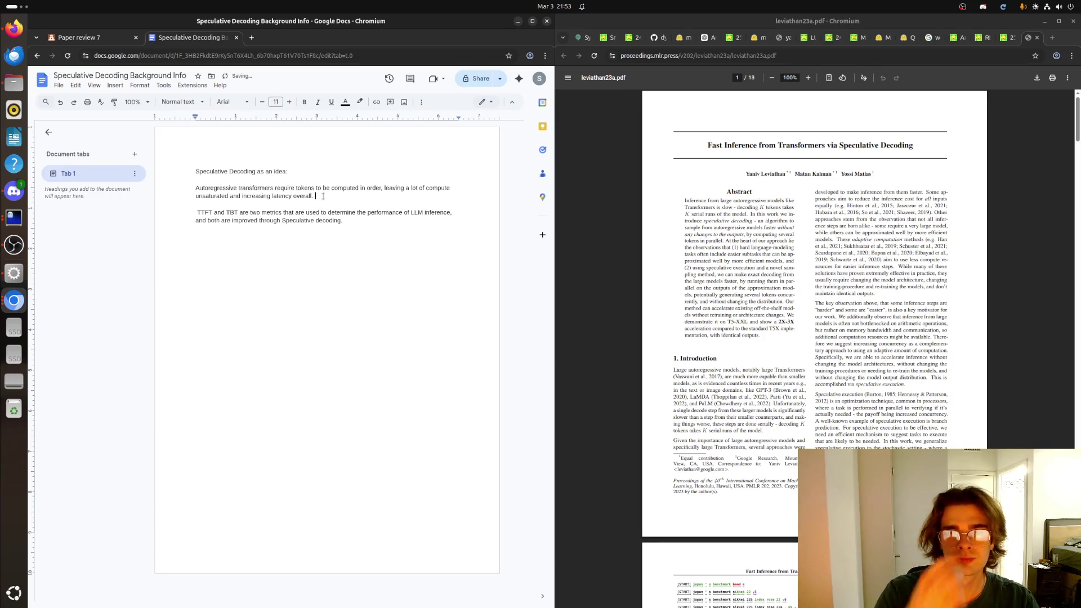
{"action": "type", "text": "Specula"}
{"action": "type", "text": "tio"}
{"action": "type", "text": "e decoding "}
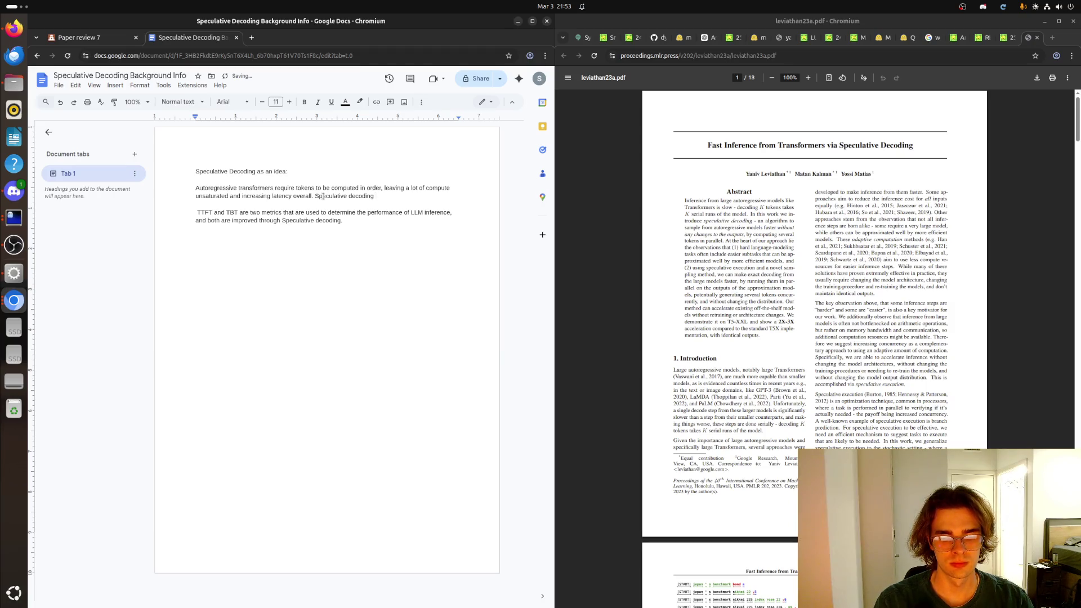
{"action": "type", "text": "takes this idea nad"}
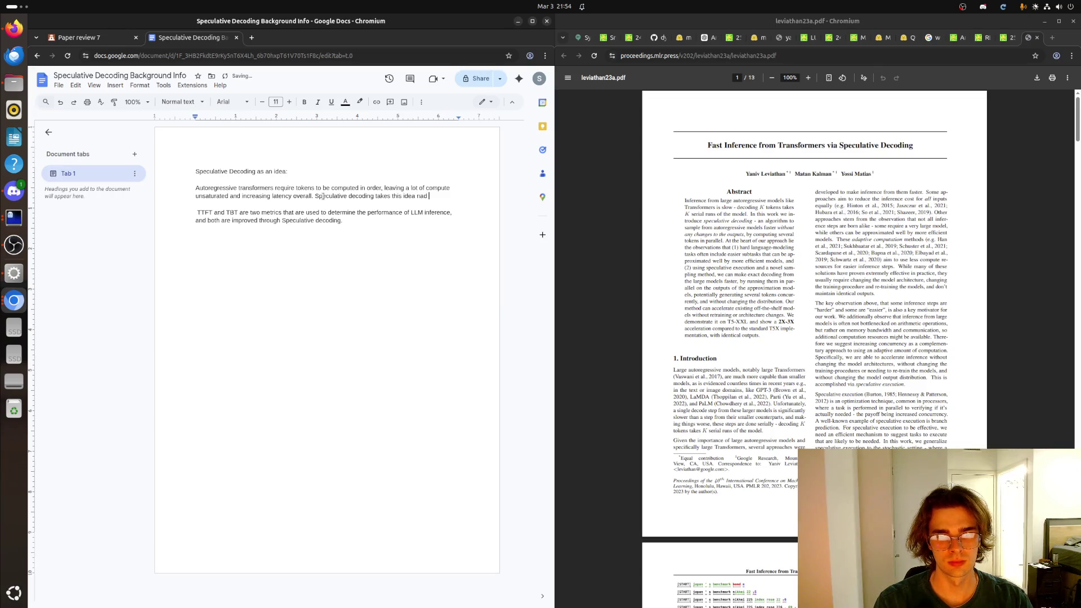
{"action": "key", "text": "BackSpace"}
{"action": "key", "text": "BackSpace"}
{"action": "key", "text": "BackSpace"}
{"action": "key", "text": "BackSpace"}
{"action": "type", "text": "and"}
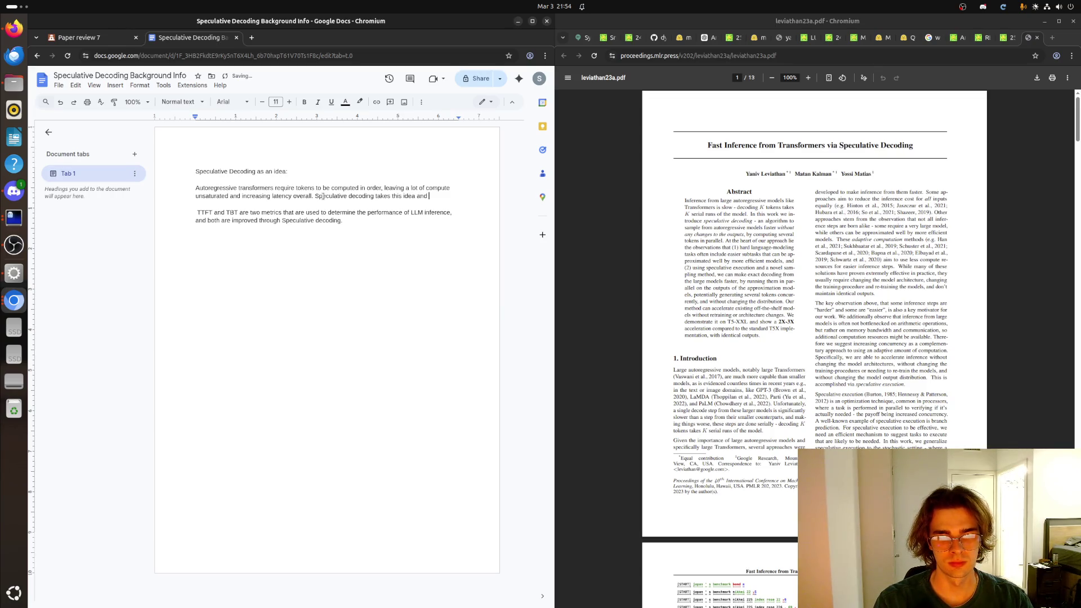
{"action": "type", "text": " impo"}
{"action": "key", "text": "BackSpace"}
{"action": "key", "text": "BackSpace"}
{"action": "key", "text": "BackSpace"}
{"action": "key", "text": "BackSpace"}
{"action": "key", "text": "BackSpace"}
{"action": "key", "text": "BackSpace"}
{"action": "key", "text": "BackSpace"}
{"action": "key", "text": "BackSpace"}
{"action": "key", "text": "BackSpace"}
{"action": "type", "text": "ng"}
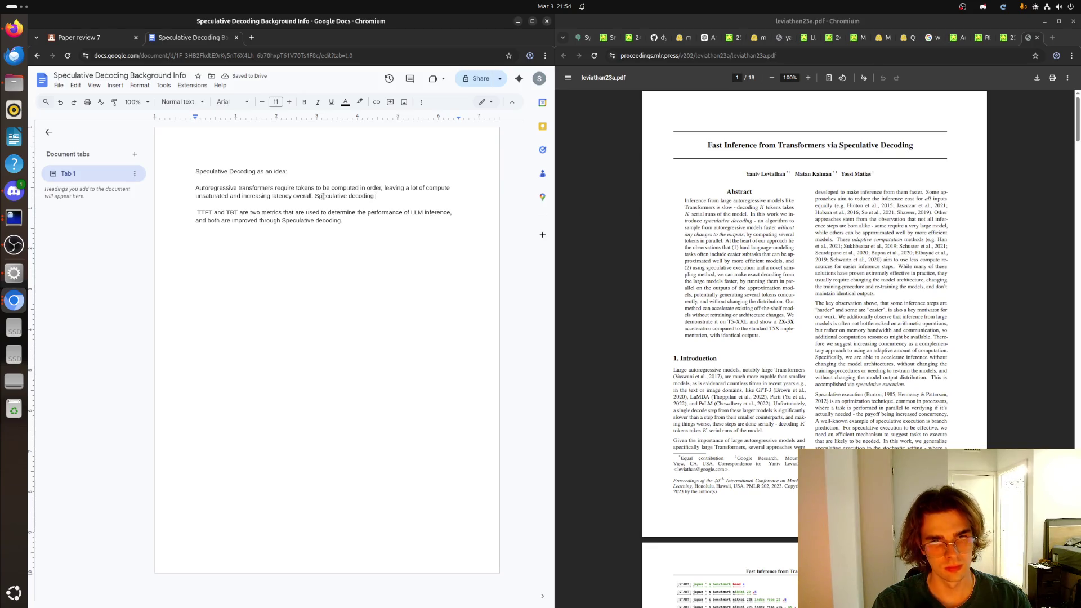
{"action": "type", "text": "speculates tokens using "}
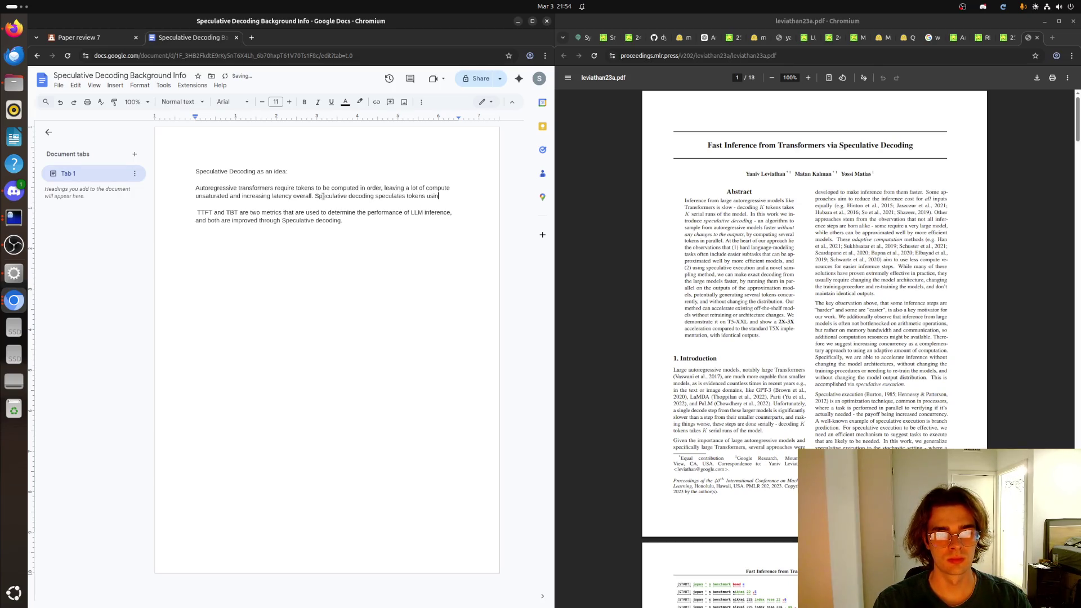
{"action": "type", "text": "a smaller model"}
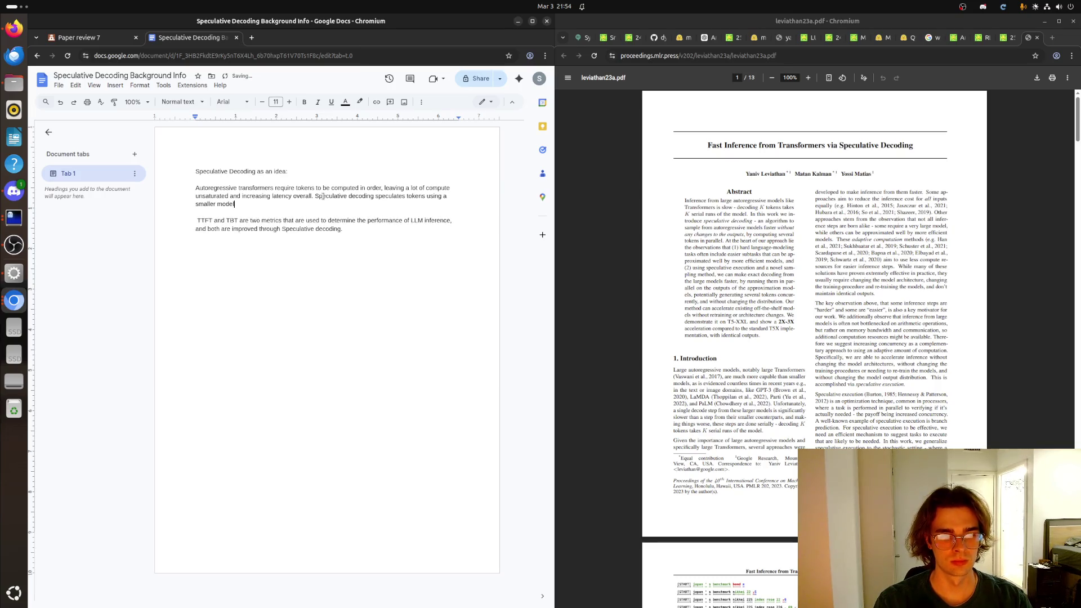
{"action": "type", "text": " that "}
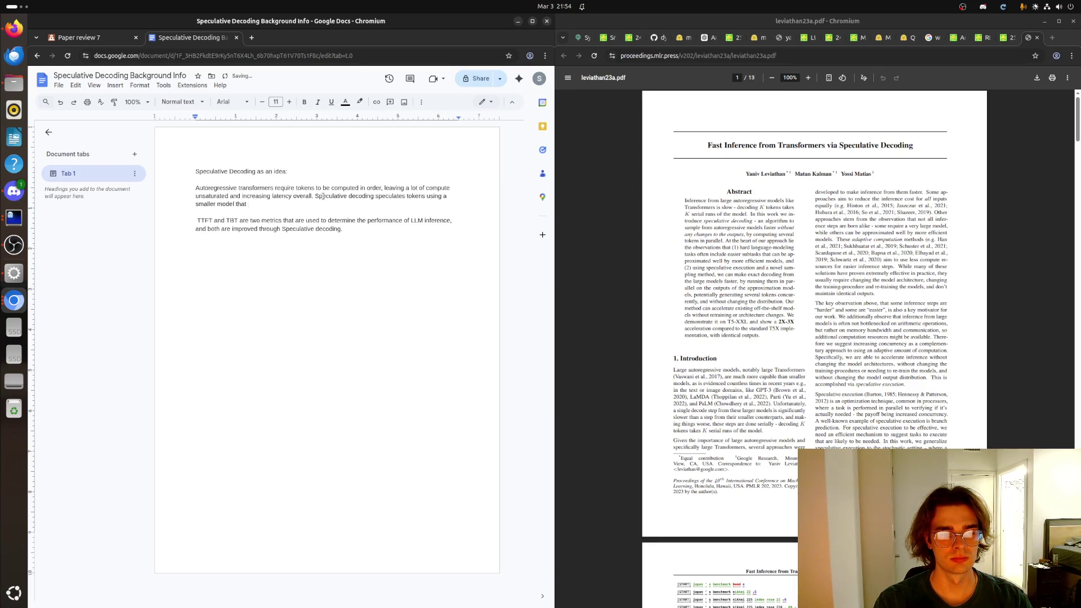
{"action": "type", "text": "estimates the "}
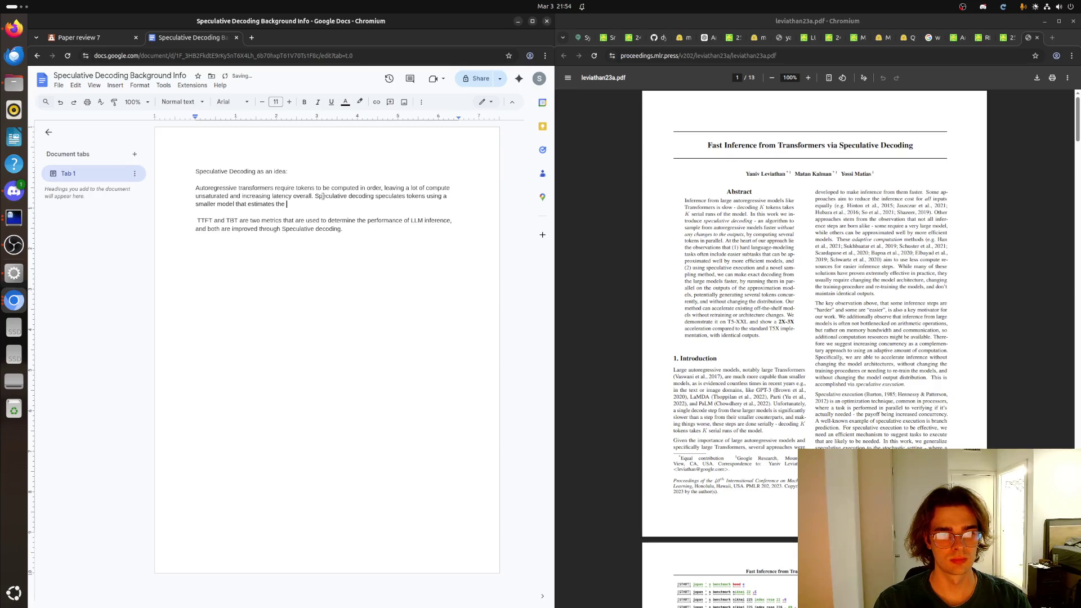
Step: Write that the larger model regenerates rejected tokens from the accepted prefix, fixing typos
{"action": "key", "text": "BackSpace"}
{"action": "key", "text": "BackSpace"}
{"action": "key", "text": "BackSpace"}
{"action": "key", "text": "BackSpace"}
{"action": "type", "text": "what the larger model would say. Then "}
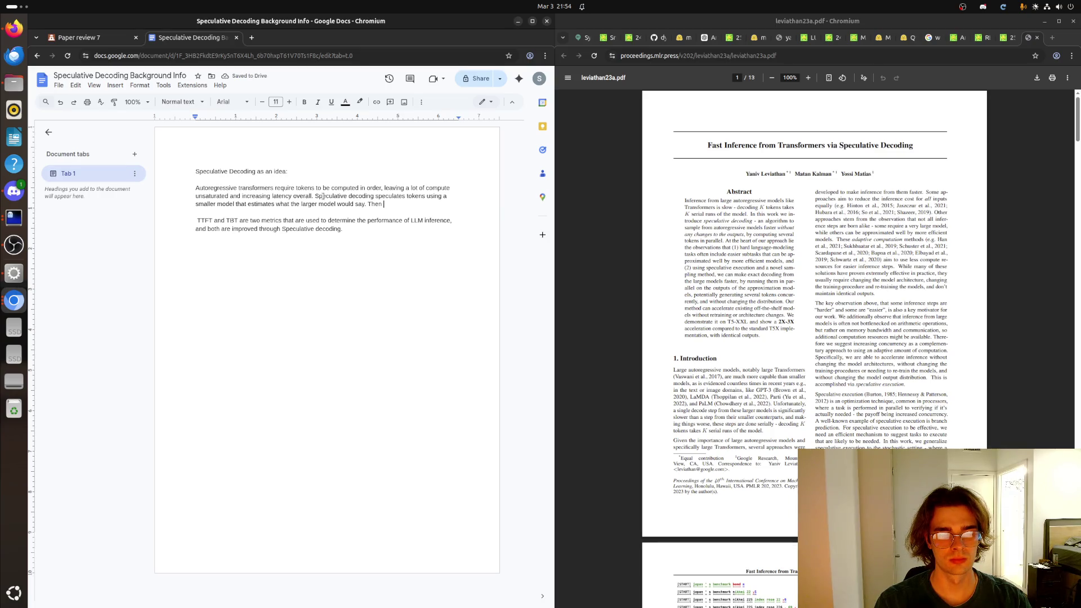
{"action": "type", "text": "we"}
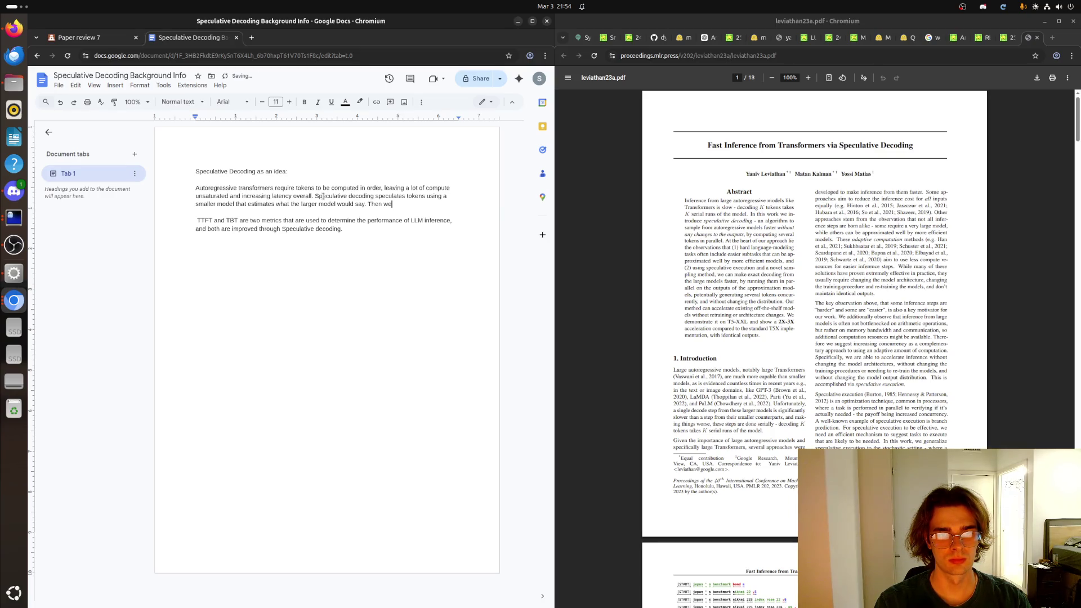
{"action": "type", "text": " gather the"}
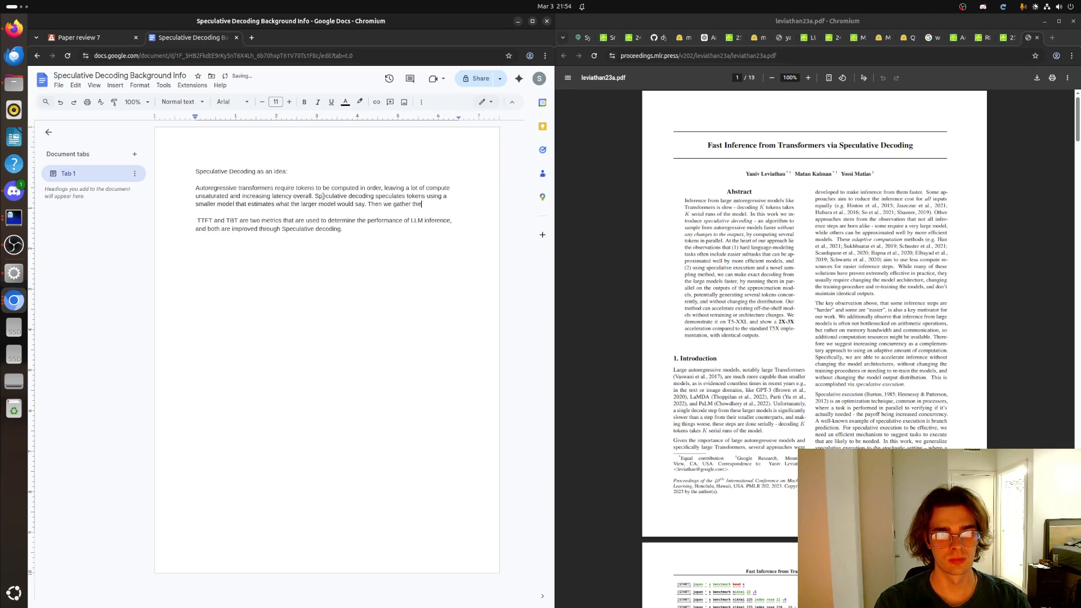
{"action": "type", "text": " probabilities from thee larger model and verify if "}
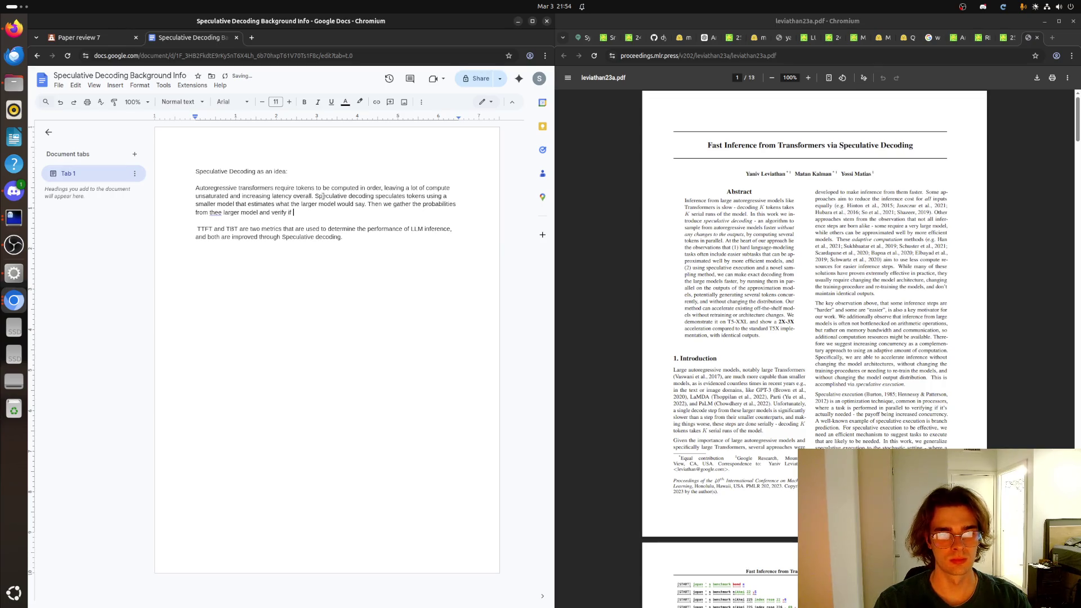
{"action": "type", "text": "hes"}
{"action": "type", "text": "e tokens are "}
{"action": "type", "text": "correct or not. "}
{"action": "type", "text": "fter "}
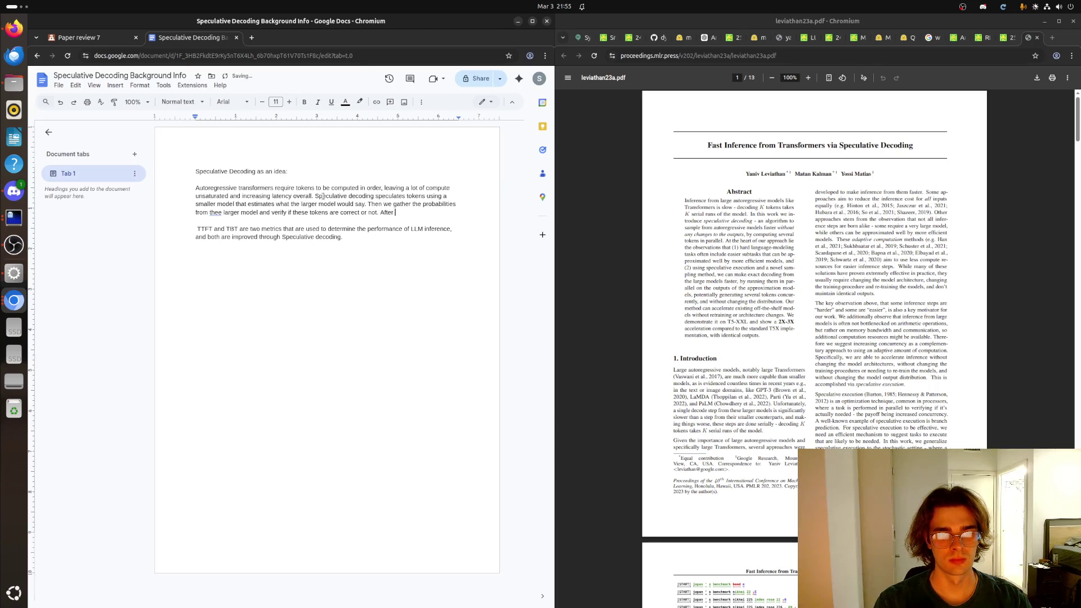
{"action": "type", "text": "wards, "}
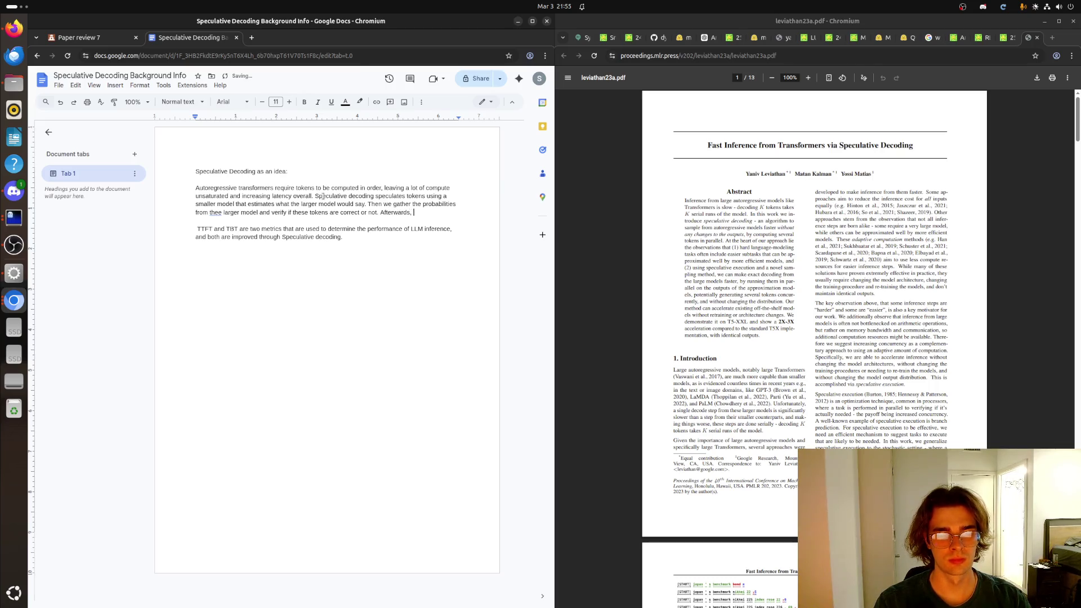
{"action": "type", "text": "the batch of toek"}
{"action": "key", "text": "BackSpace"}
{"action": "key", "text": "BackSpace"}
{"action": "type", "text": "kens are either accepted or rejected. For the rejected tokens, the "}
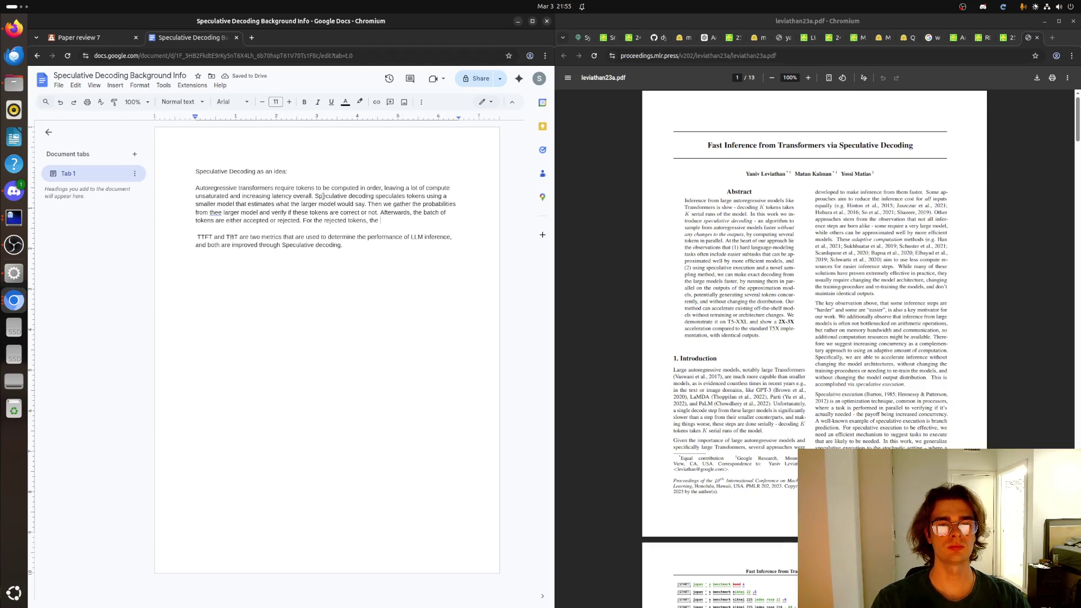
{"action": "type", "text": "larger model then takes the pref"}
{"action": "type", "text": "ix accepted"}
{"action": "type", "text": " toke"}
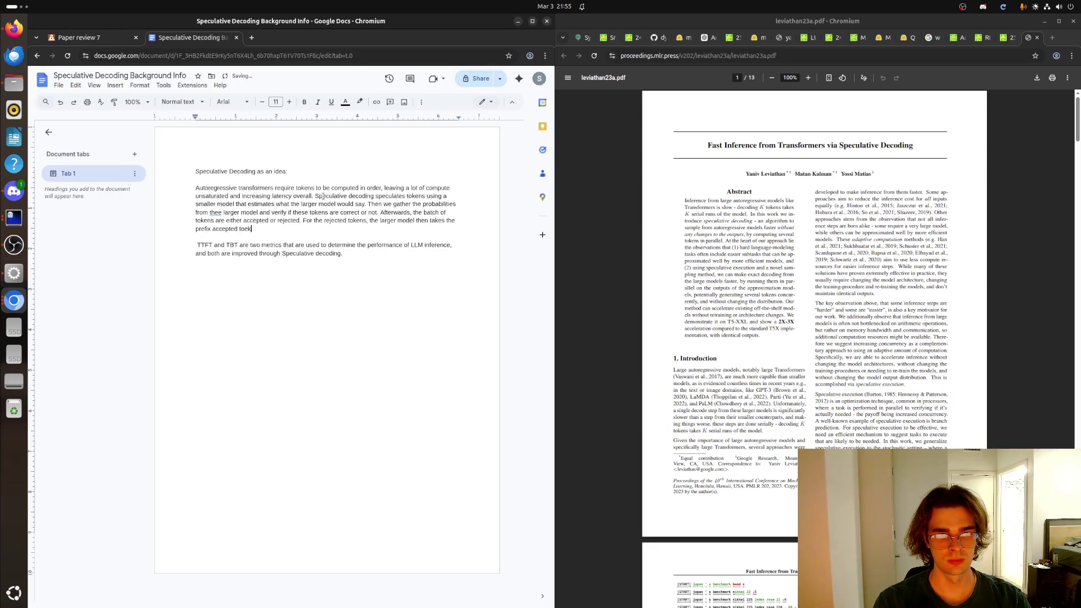
{"action": "type", "text": "ns to generate the correct token "}
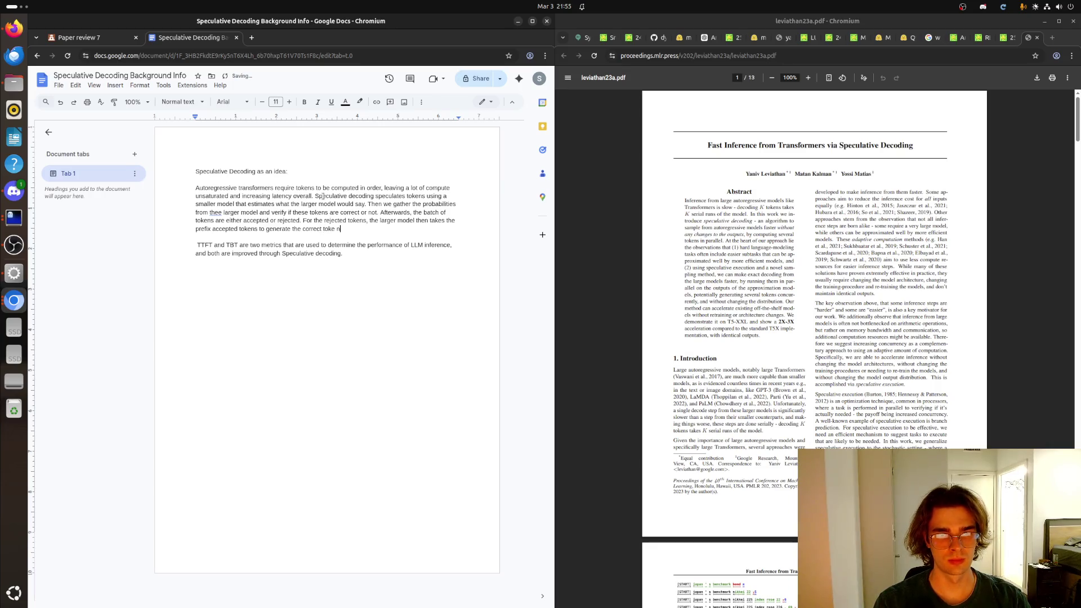
{"action": "type", "text": "at the rejected token position, and does this for the te"}
{"action": "key", "text": "BackSpace"}
{"action": "key", "text": "BackSpace"}
{"action": "type", "text": "entire "}
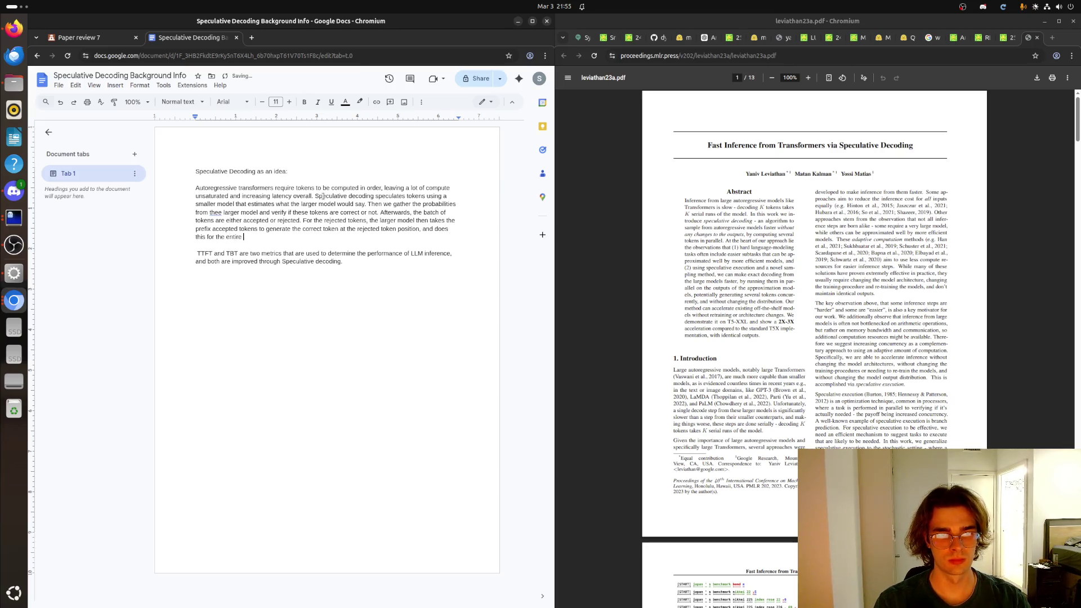
{"action": "type", "text": "qu"}
{"action": "type", "text": "ery output."}
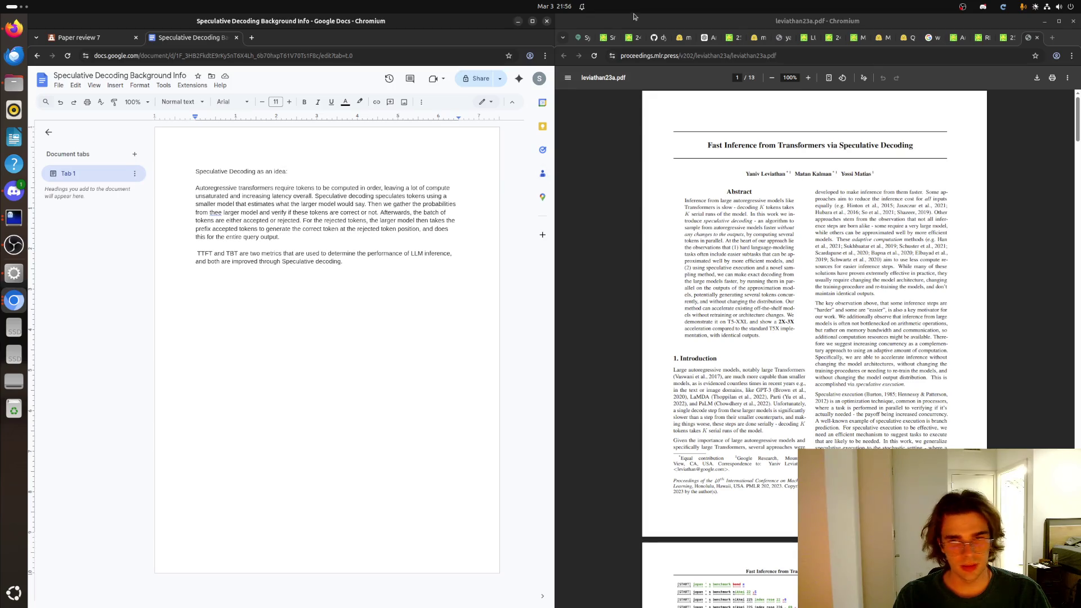
Step: Enlarge the speculative decoding paper to 150% and select its title line
{"action": "left_click", "coordinate": [807, 77]}
{"action": "left_click", "coordinate": [807, 77]}
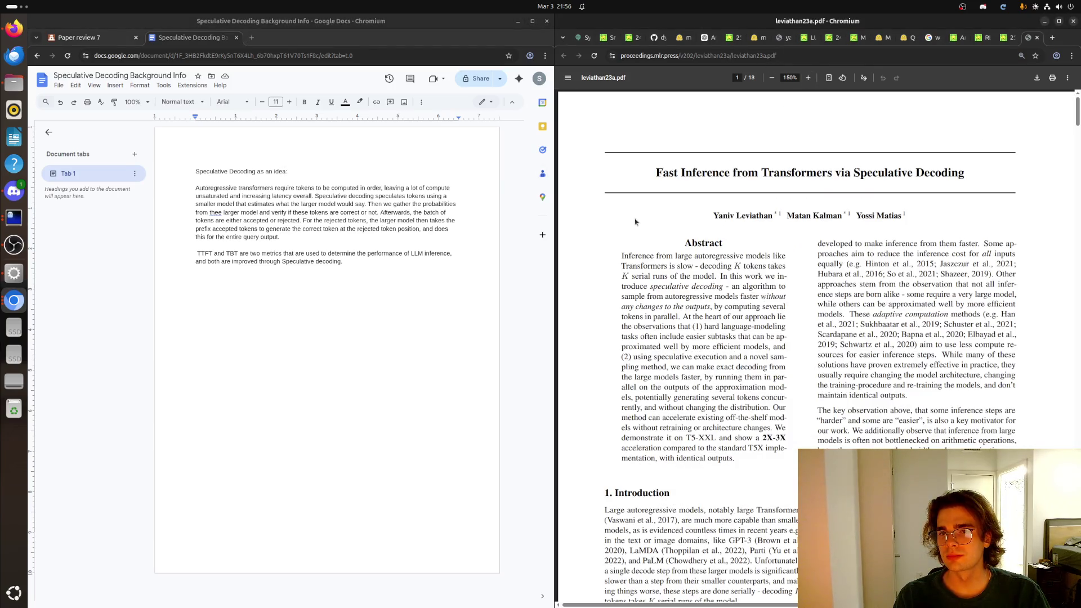
{"action": "left_click_drag", "start_coordinate": [655, 172], "coordinate": [971, 171]}
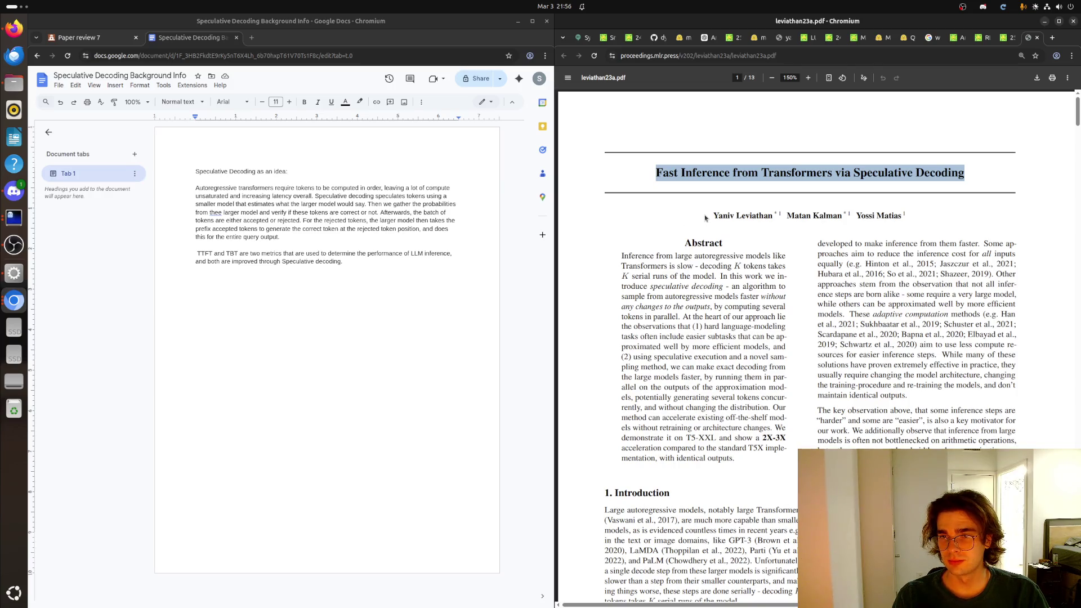
{"action": "double_click", "coordinate": [746, 172]}
{"action": "left_click", "coordinate": [745, 173]}
{"action": "triple_click", "coordinate": [746, 173]}
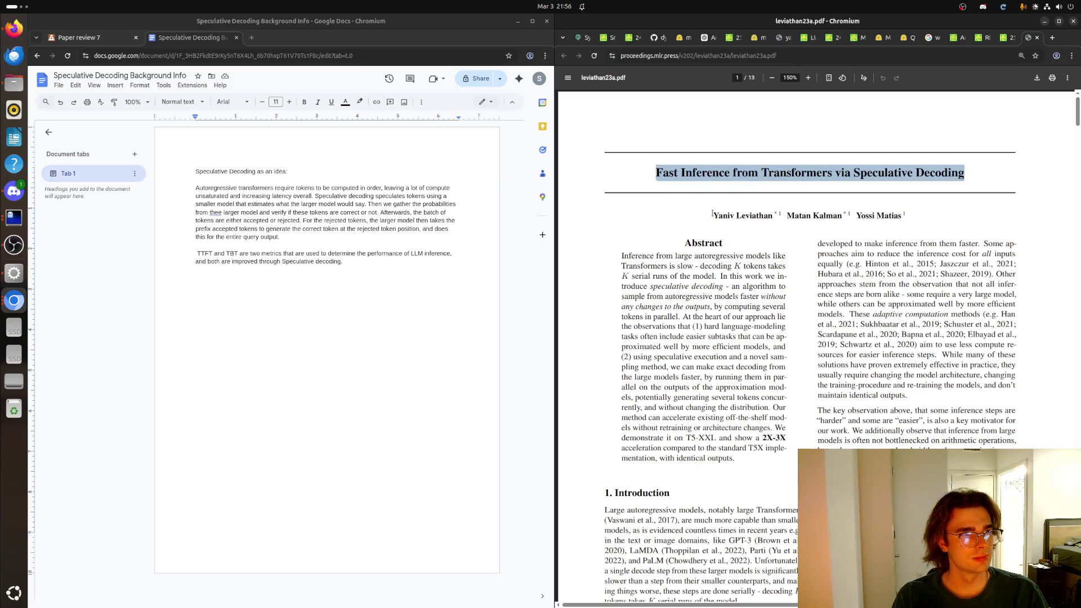
{"action": "left_click", "coordinate": [649, 226]}
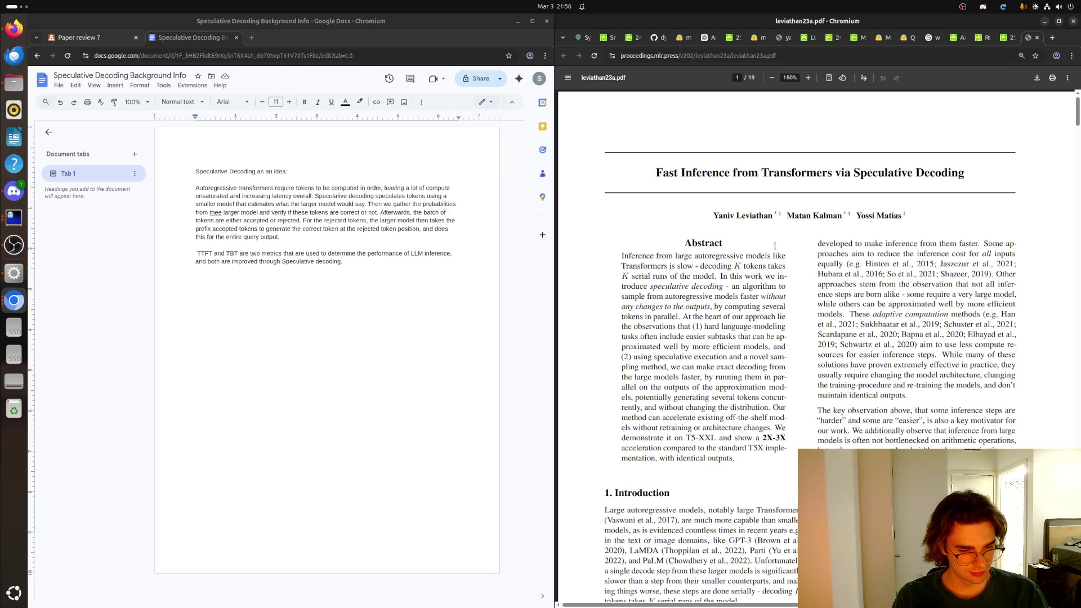
{"action": "scroll", "coordinate": [775, 247], "scroll_direction": "down", "scroll_amount": 1}
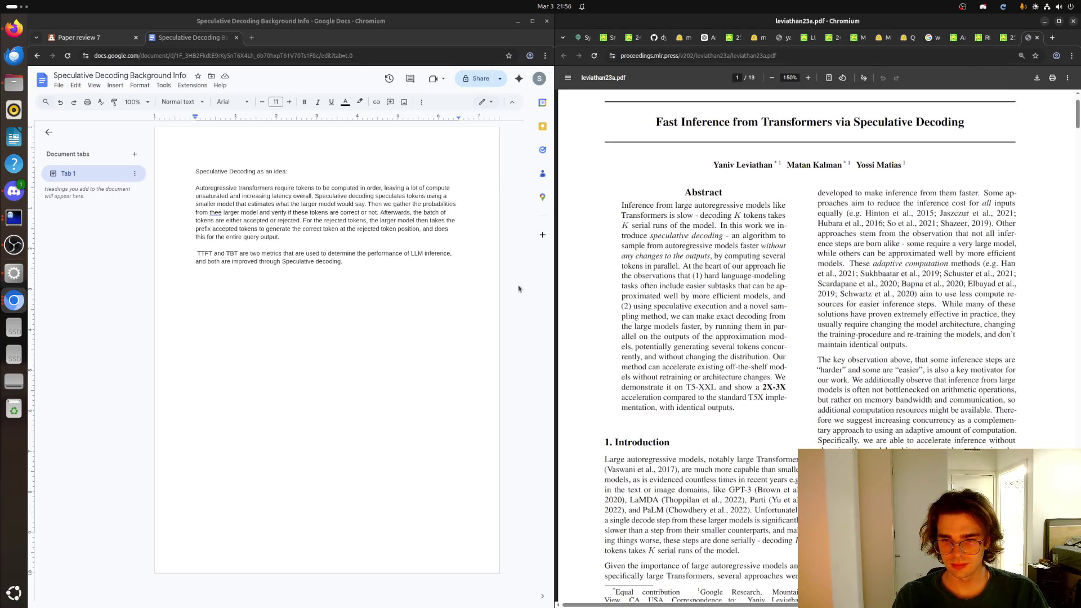
Step: Return to the notes and select the speculative decoding explanation paragraph
{"action": "left_click", "coordinate": [355, 249]}
{"action": "scroll", "coordinate": [589, 312], "scroll_direction": "down", "scroll_amount": 1}
{"action": "scroll", "coordinate": [589, 312], "scroll_direction": "down", "scroll_amount": 3}
{"action": "scroll", "coordinate": [589, 312], "scroll_direction": "down", "scroll_amount": 4}
{"action": "scroll", "coordinate": [589, 311], "scroll_direction": "down", "scroll_amount": 3}
{"action": "scroll", "coordinate": [587, 311], "scroll_direction": "down", "scroll_amount": 1}
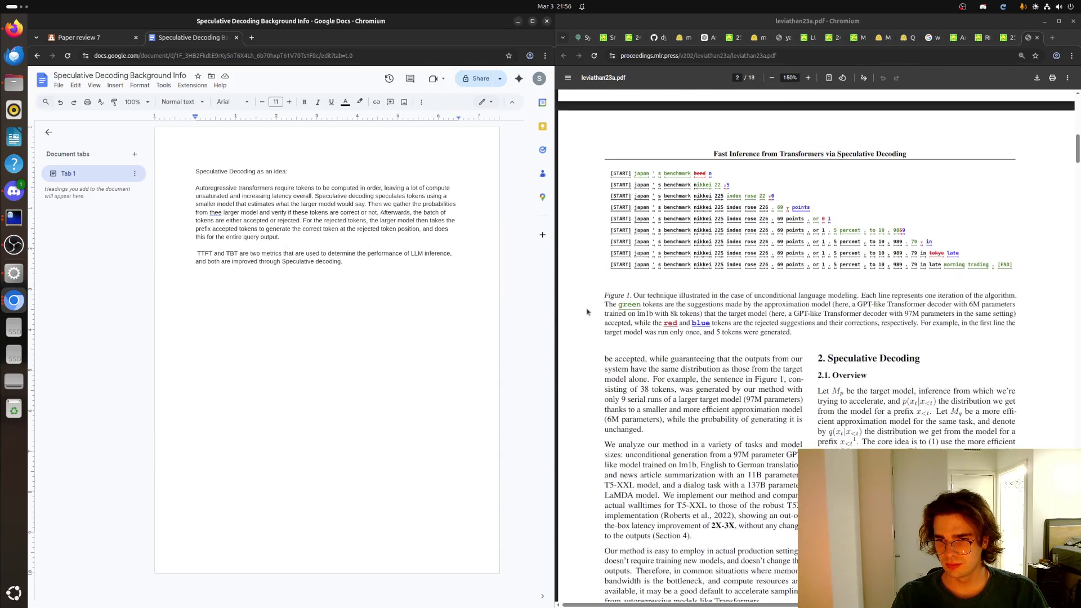
{"action": "left_click", "coordinate": [351, 242]}
{"action": "left_click_drag", "start_coordinate": [163, 192], "coordinate": [164, 187]}
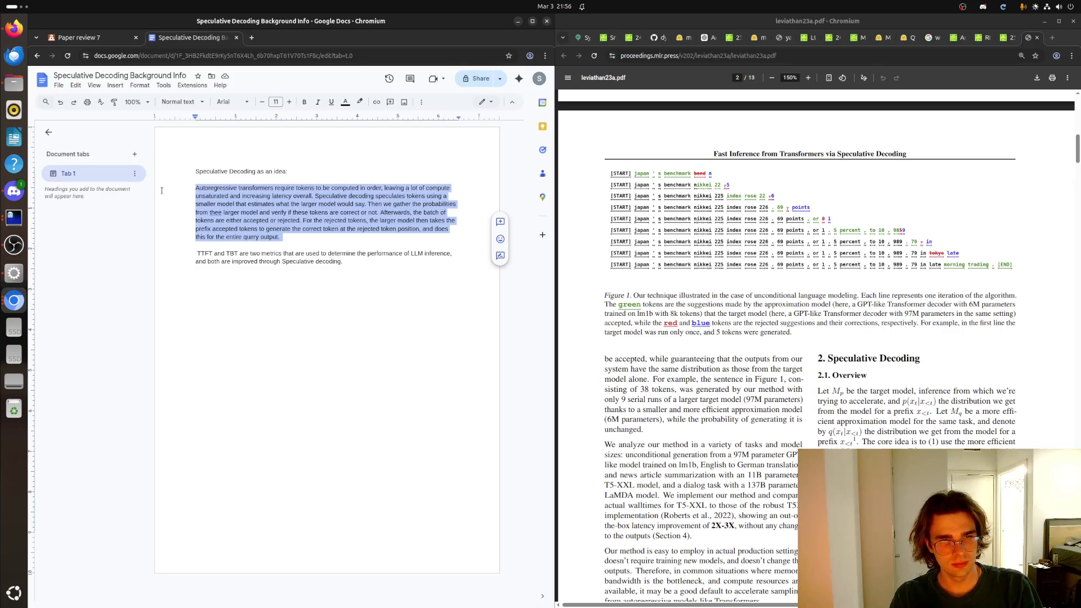
Step: Copy the selected speculative decoding explanation paragraph
{"action": "key", "text": "alt+Tab"}
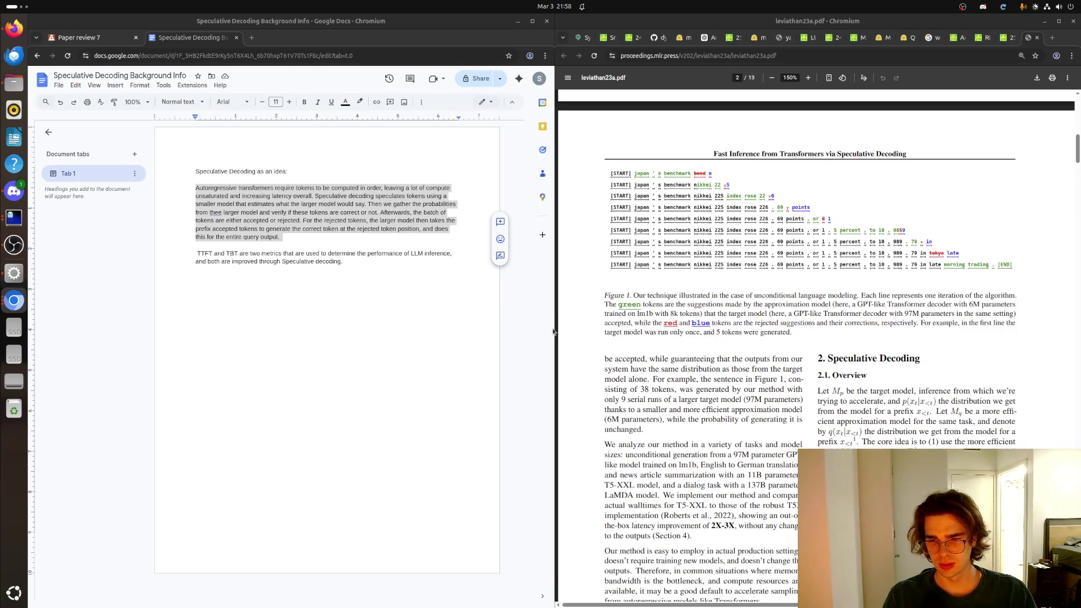
{"action": "scroll", "coordinate": [710, 364], "scroll_direction": "down", "scroll_amount": 1}
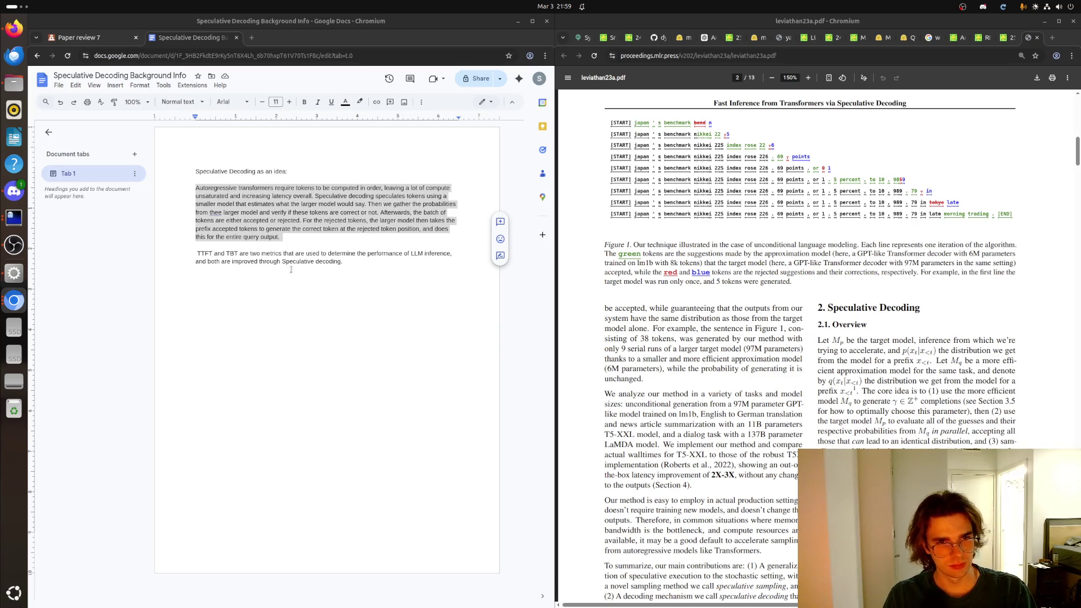
Step: Paste the rewritten paragraph on draft models and rejection sampling over the old one
{"action": "key", "text": "ctrl+v"}
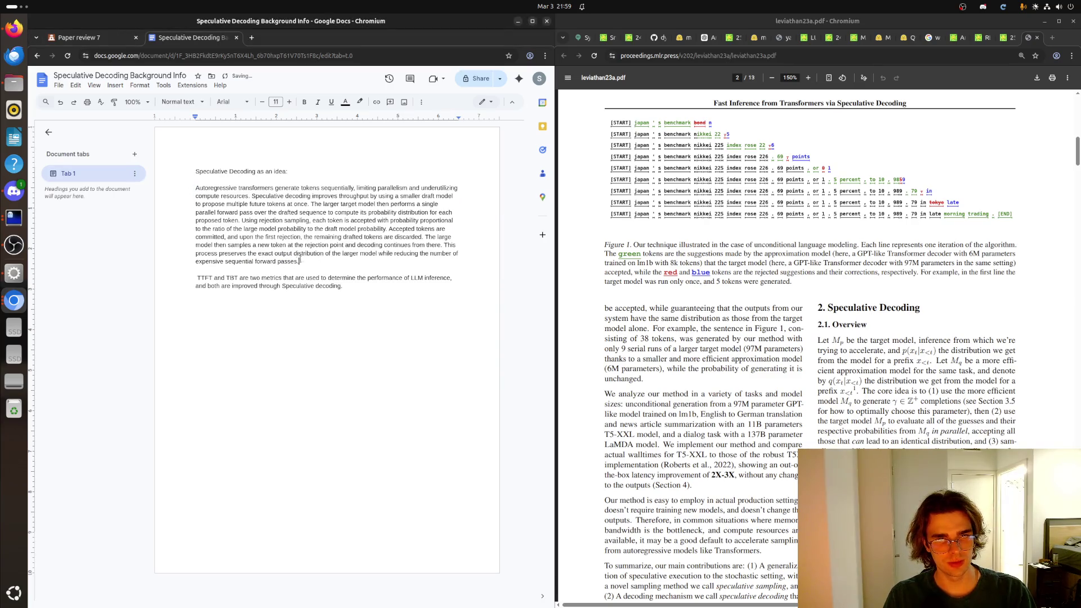
{"action": "left_click", "coordinate": [311, 245]}
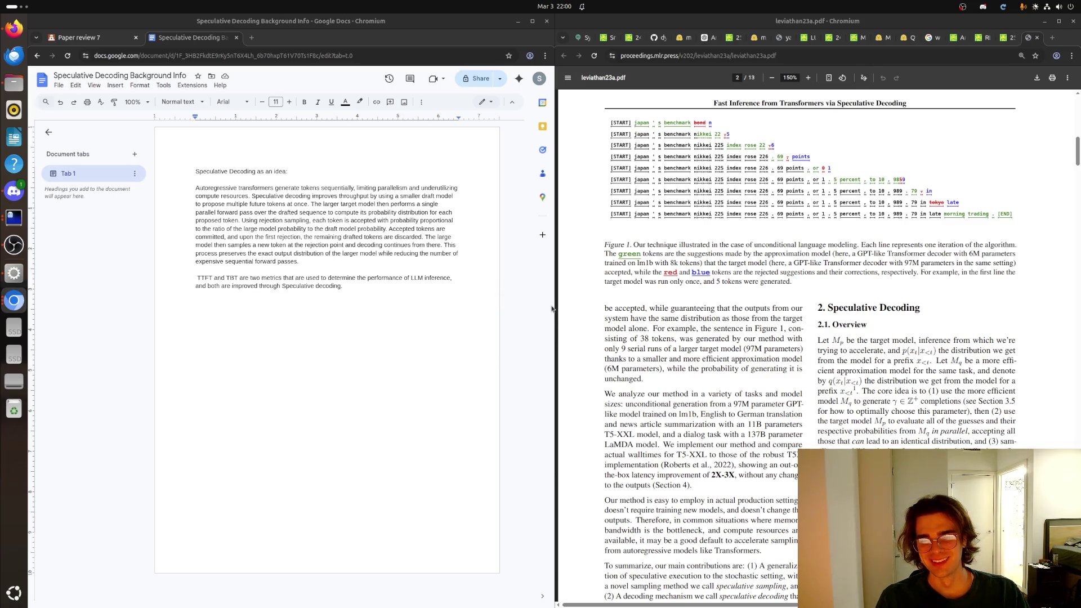
{"action": "left_click", "coordinate": [342, 259]}
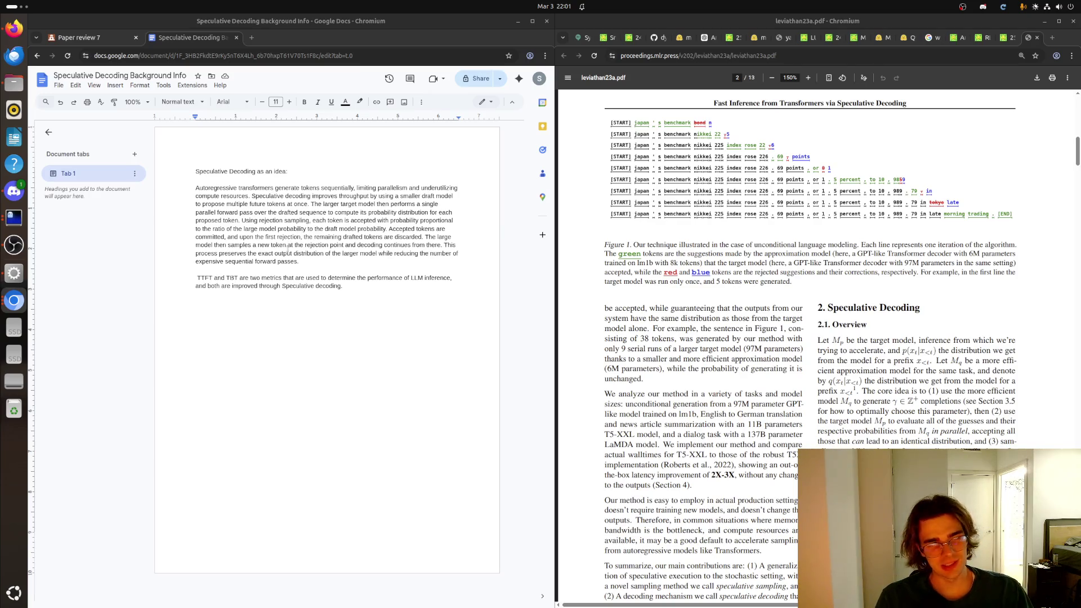
{"action": "left_click", "coordinate": [369, 303]}
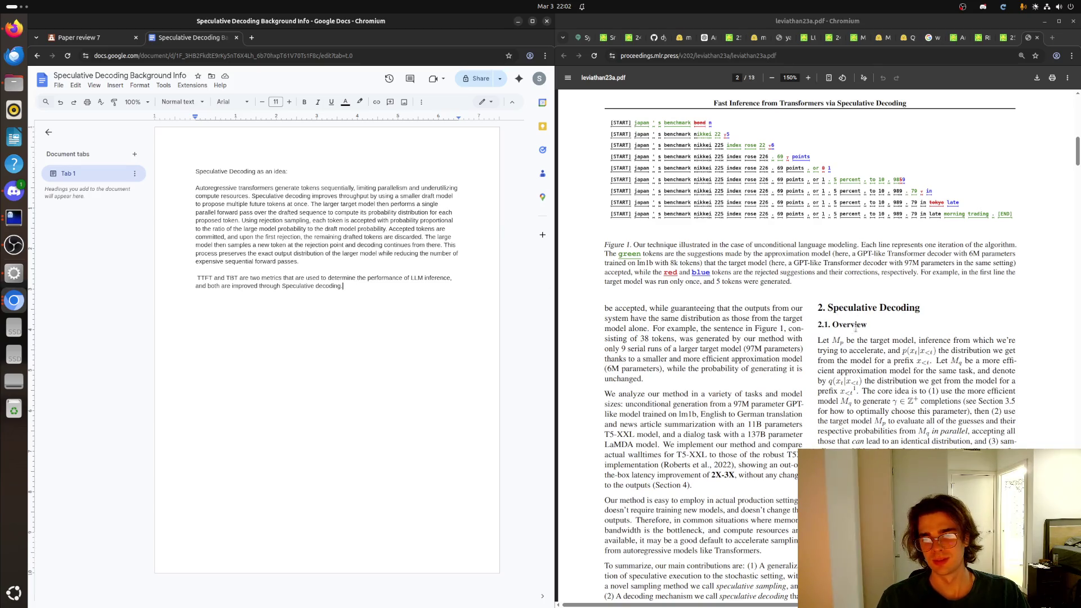
{"action": "scroll", "coordinate": [812, 331], "scroll_direction": "down", "scroll_amount": 3}
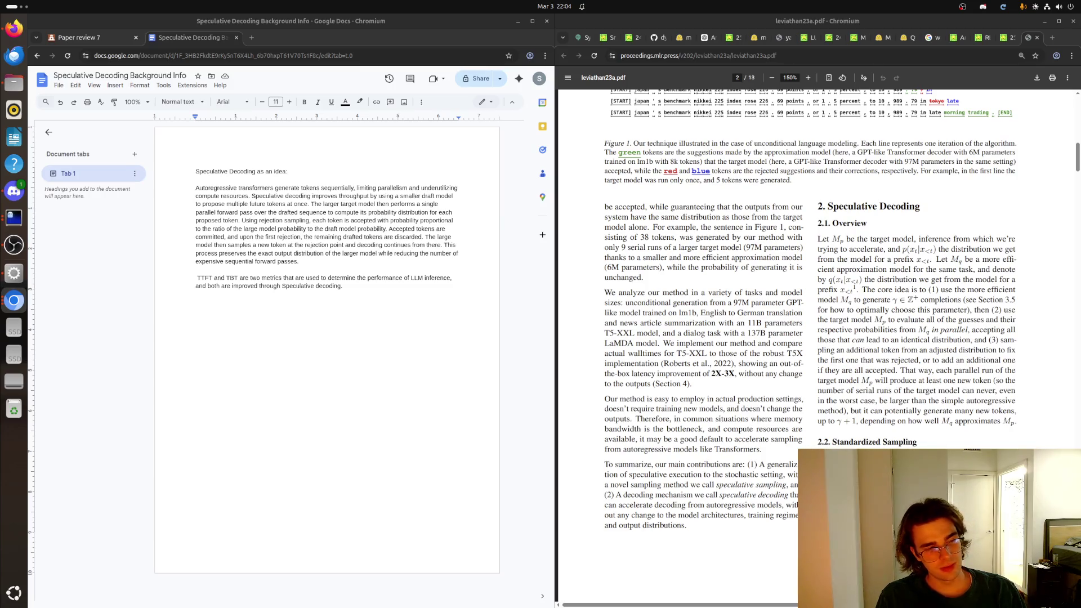
Step: Add the heading line "Speculative Decoding as an idea:" to the notes
{"action": "left_click", "coordinate": [388, 397]}
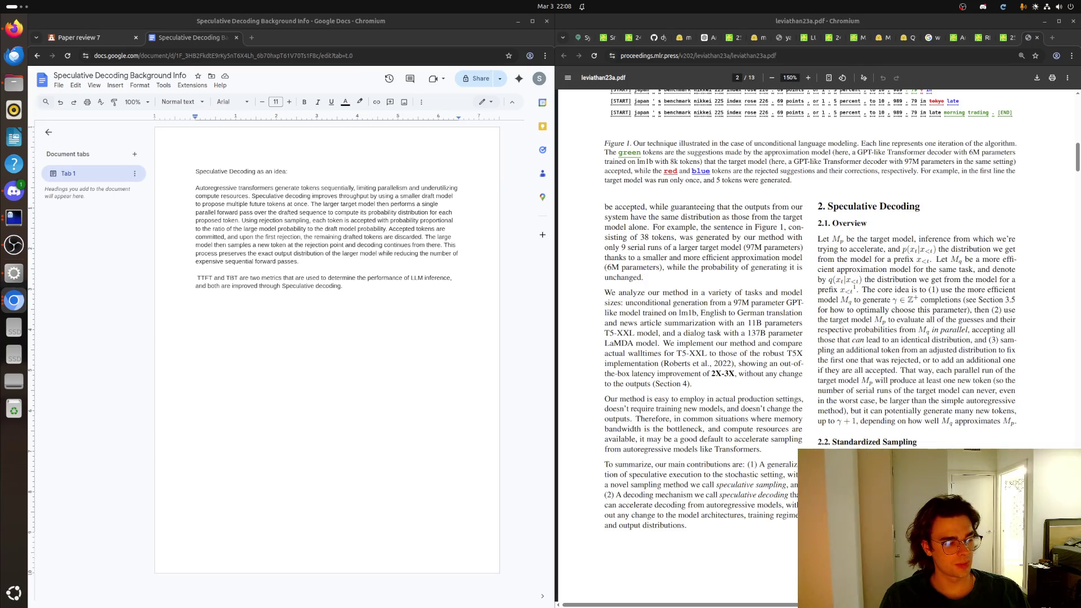
{"action": "left_click", "coordinate": [352, 422]}
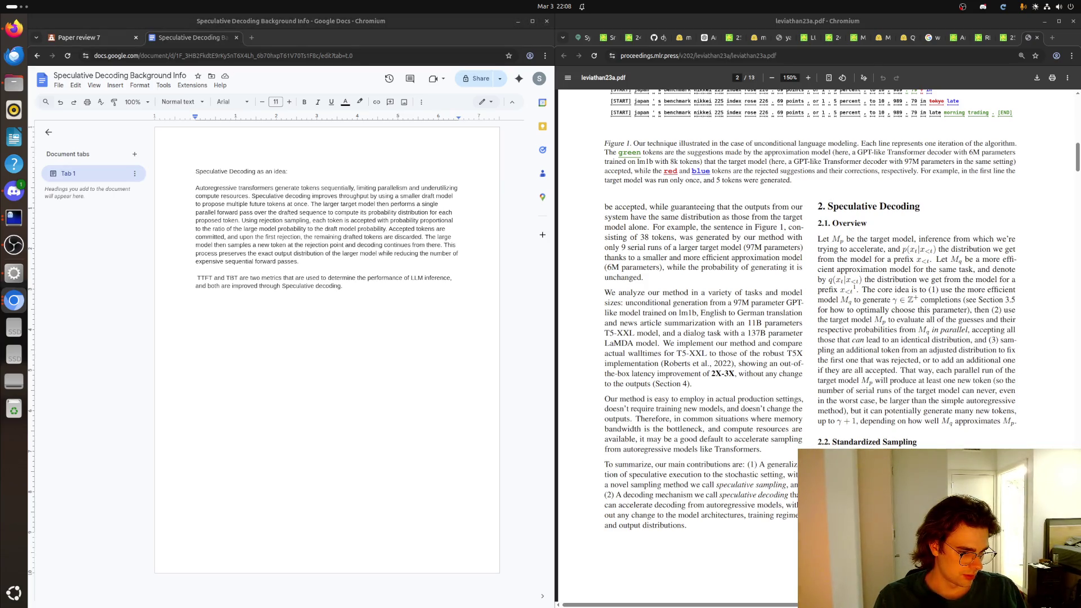
{"action": "left_click", "coordinate": [361, 292]}
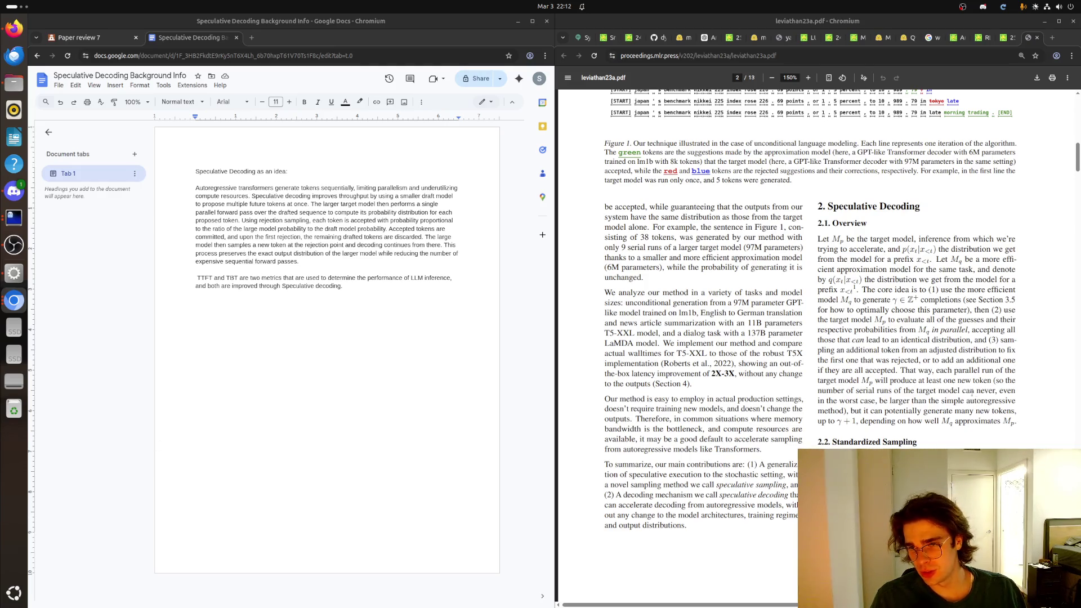
{"action": "scroll", "coordinate": [912, 396], "scroll_direction": "down", "scroll_amount": 5}
{"action": "scroll", "coordinate": [911, 396], "scroll_direction": "down", "scroll_amount": 3}
{"action": "scroll", "coordinate": [911, 395], "scroll_direction": "down", "scroll_amount": 2}
{"action": "scroll", "coordinate": [802, 427], "scroll_direction": "down", "scroll_amount": 3}
{"action": "scroll", "coordinate": [804, 427], "scroll_direction": "down", "scroll_amount": 3}
{"action": "scroll", "coordinate": [804, 427], "scroll_direction": "down", "scroll_amount": 10}
{"action": "scroll", "coordinate": [804, 427], "scroll_direction": "down", "scroll_amount": 10}
{"action": "scroll", "coordinate": [803, 427], "scroll_direction": "down", "scroll_amount": 10}
{"action": "scroll", "coordinate": [800, 447], "scroll_direction": "down", "scroll_amount": 10}
{"action": "scroll", "coordinate": [799, 449], "scroll_direction": "down", "scroll_amount": 5}
{"action": "scroll", "coordinate": [799, 449], "scroll_direction": "down", "scroll_amount": 5}
{"action": "scroll", "coordinate": [796, 452], "scroll_direction": "up", "scroll_amount": 3}
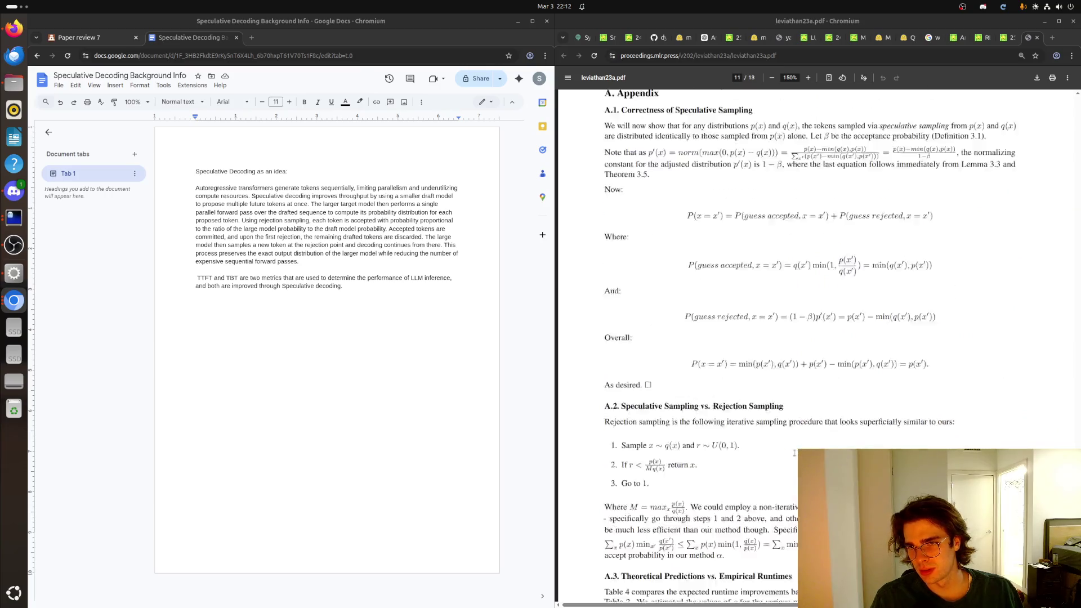
{"action": "scroll", "coordinate": [795, 455], "scroll_direction": "up", "scroll_amount": 1}
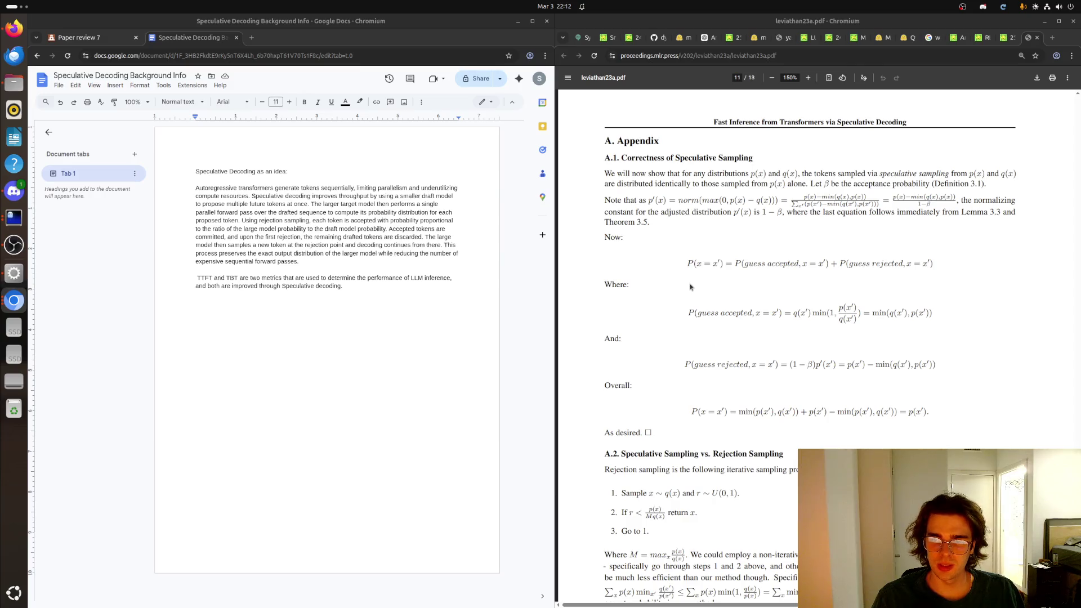
{"action": "scroll", "coordinate": [690, 287], "scroll_direction": "down", "scroll_amount": 5}
{"action": "scroll", "coordinate": [688, 286], "scroll_direction": "down", "scroll_amount": 5}
{"action": "scroll", "coordinate": [684, 285], "scroll_direction": "down", "scroll_amount": 2}
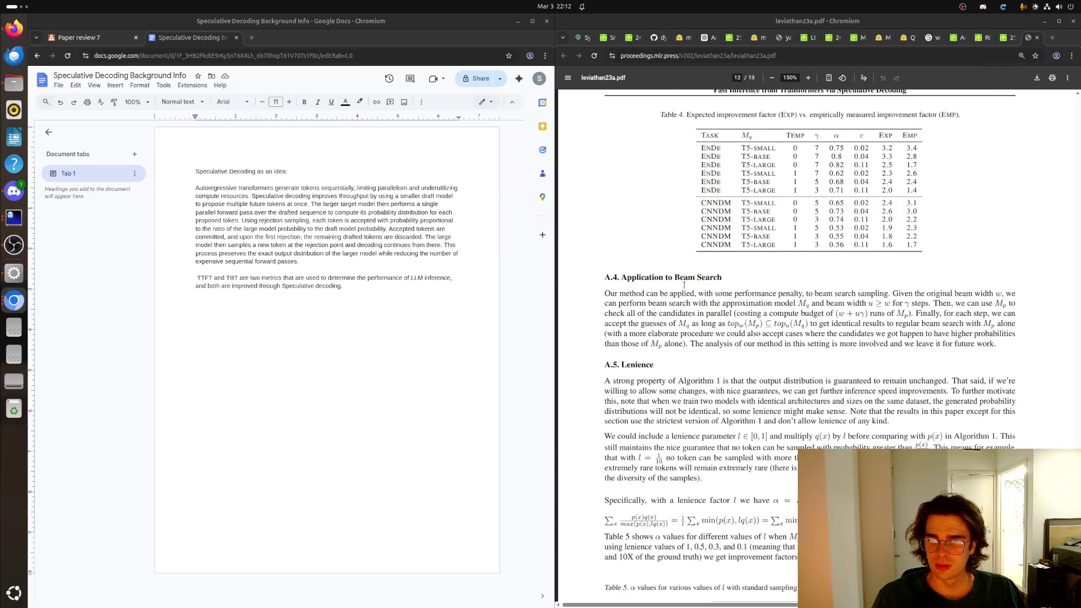
{"action": "scroll", "coordinate": [683, 284], "scroll_direction": "down", "scroll_amount": 4}
{"action": "scroll", "coordinate": [680, 286], "scroll_direction": "down", "scroll_amount": 4}
{"action": "scroll", "coordinate": [692, 313], "scroll_direction": "up", "scroll_amount": 6}
{"action": "scroll", "coordinate": [701, 329], "scroll_direction": "up", "scroll_amount": 9}
{"action": "scroll", "coordinate": [709, 340], "scroll_direction": "up", "scroll_amount": 9}
{"action": "scroll", "coordinate": [709, 339], "scroll_direction": "up", "scroll_amount": 10}
{"action": "scroll", "coordinate": [705, 336], "scroll_direction": "up", "scroll_amount": 10}
{"action": "scroll", "coordinate": [701, 334], "scroll_direction": "up", "scroll_amount": 10}
{"action": "scroll", "coordinate": [695, 328], "scroll_direction": "up", "scroll_amount": 10}
{"action": "scroll", "coordinate": [693, 327], "scroll_direction": "up", "scroll_amount": 1}
{"action": "scroll", "coordinate": [687, 325], "scroll_direction": "up", "scroll_amount": 8}
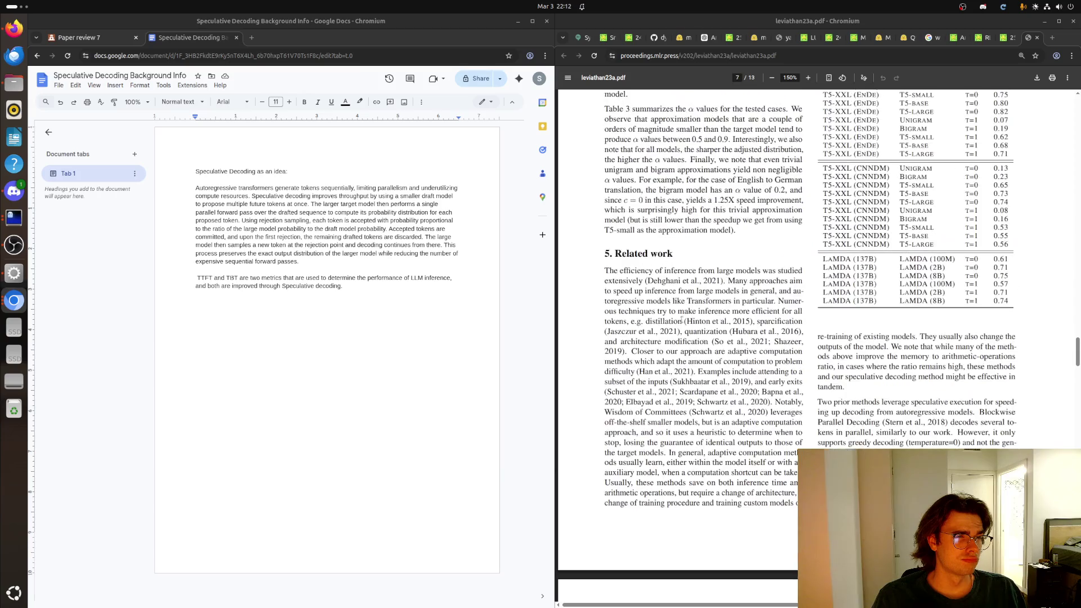
{"action": "scroll", "coordinate": [681, 323], "scroll_direction": "up", "scroll_amount": 6}
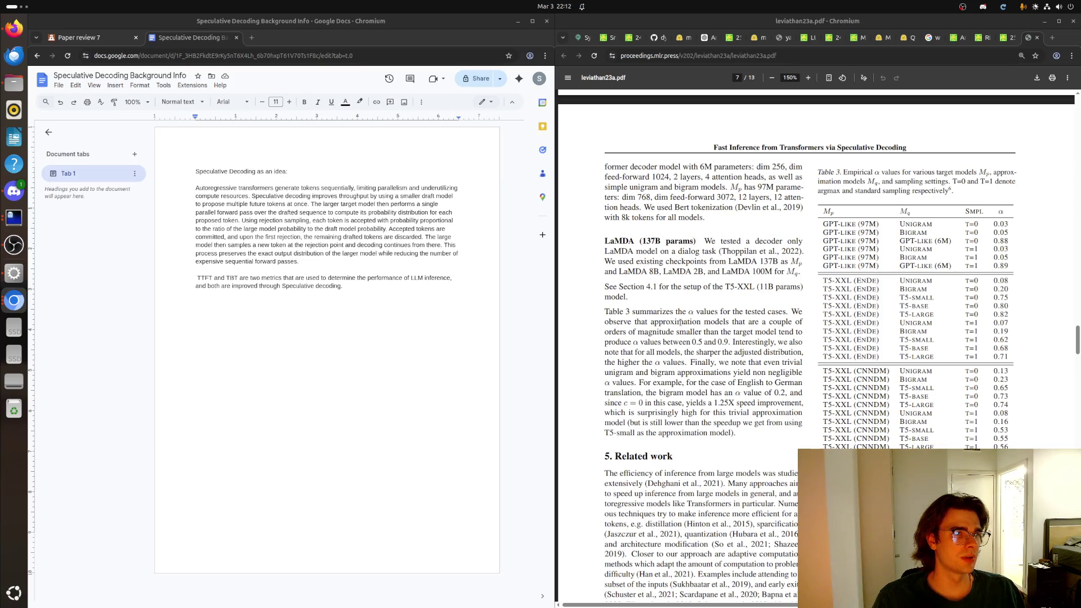
{"action": "scroll", "coordinate": [680, 322], "scroll_direction": "up", "scroll_amount": 5}
{"action": "scroll", "coordinate": [680, 322], "scroll_direction": "up", "scroll_amount": 5}
{"action": "scroll", "coordinate": [680, 322], "scroll_direction": "up", "scroll_amount": 5}
{"action": "scroll", "coordinate": [679, 322], "scroll_direction": "up", "scroll_amount": 5}
{"action": "scroll", "coordinate": [680, 321], "scroll_direction": "up", "scroll_amount": 5}
{"action": "scroll", "coordinate": [680, 322], "scroll_direction": "up", "scroll_amount": 5}
{"action": "scroll", "coordinate": [679, 322], "scroll_direction": "up", "scroll_amount": 5}
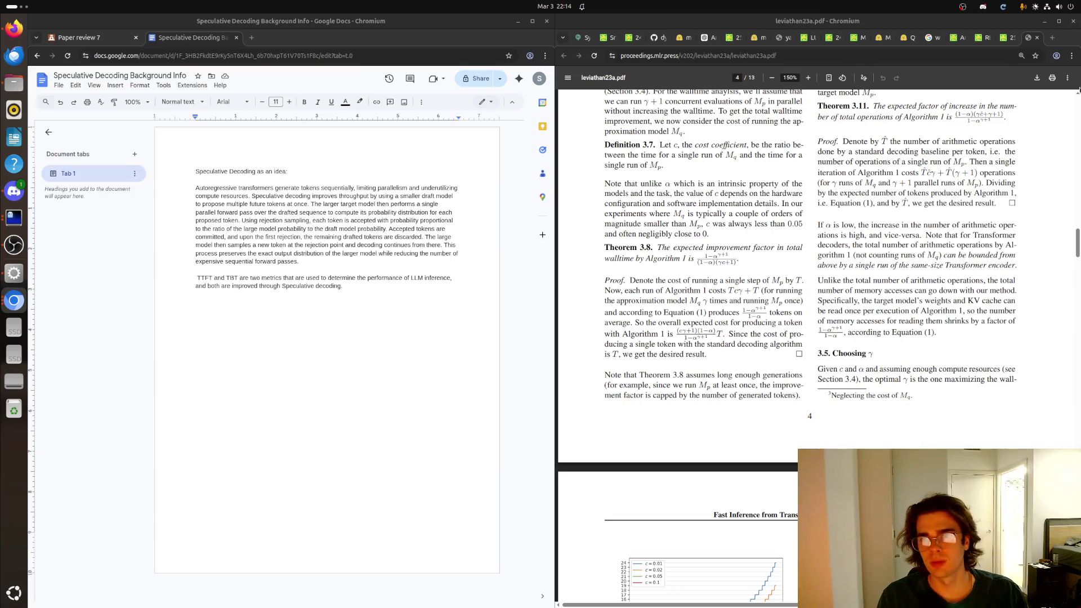
Step: Start a new browser tab to search for "syncode"
{"action": "key", "text": "ctrl+t"}
{"action": "type", "text": "syncode"}
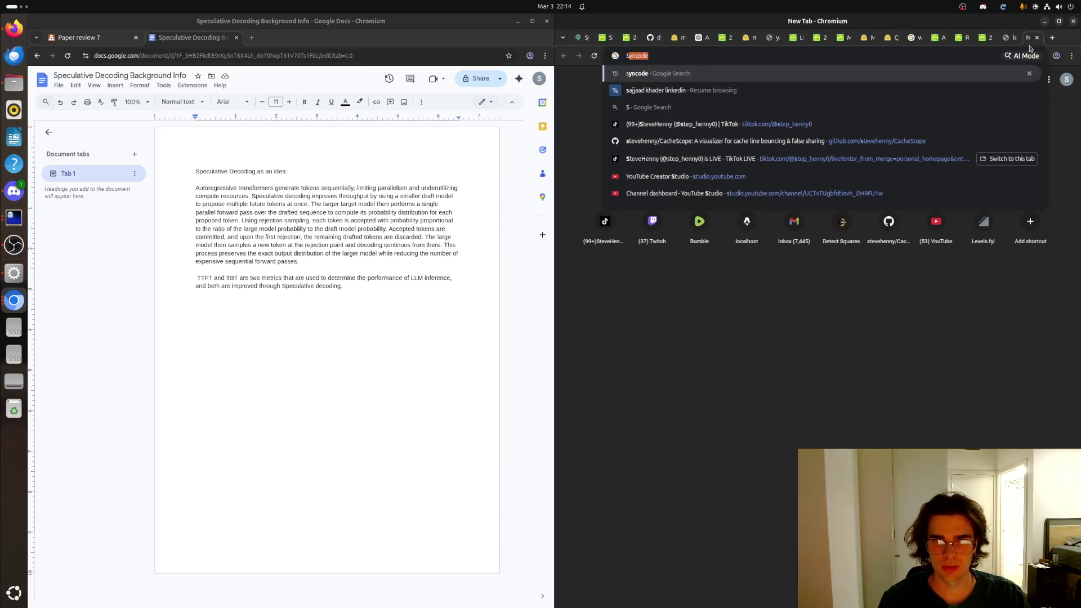
{"action": "key", "text": "Return"}
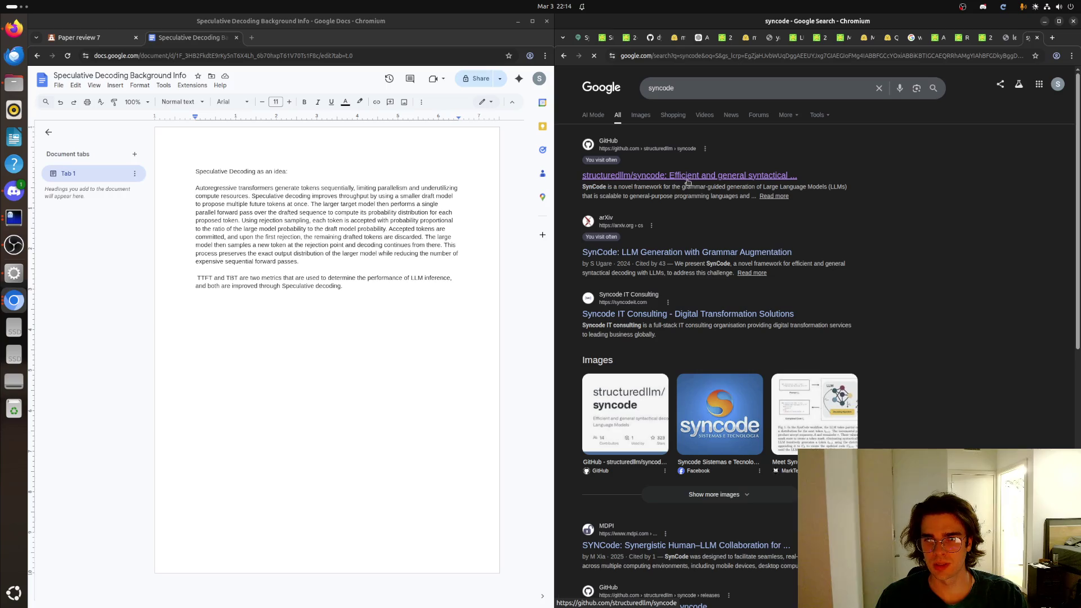
{"action": "left_click", "coordinate": [694, 177]}
{"action": "scroll", "coordinate": [754, 344], "scroll_direction": "down", "scroll_amount": 3}
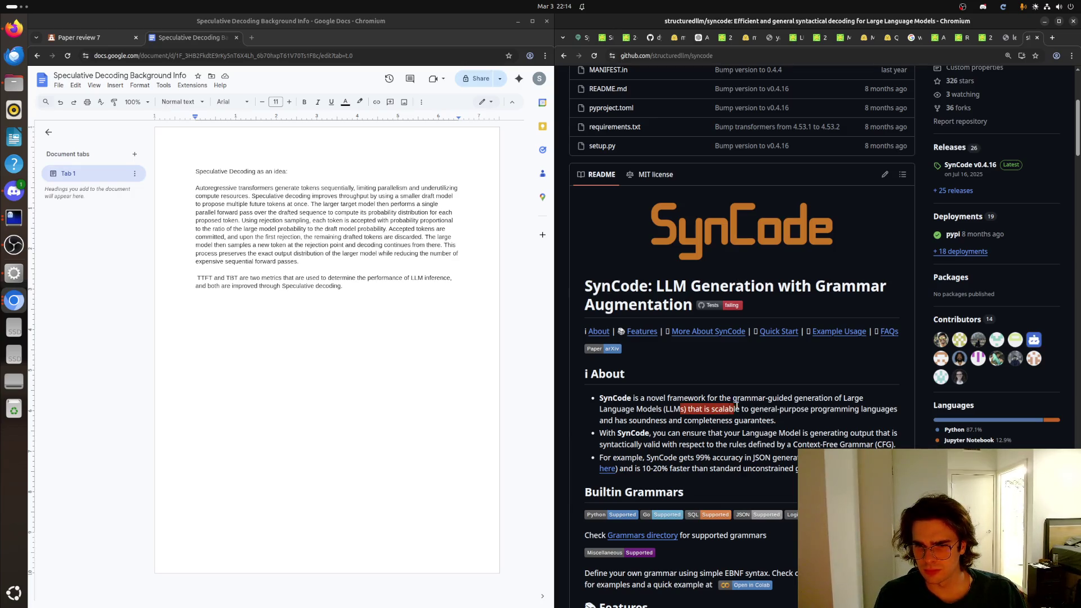
{"action": "left_click_drag", "start_coordinate": [651, 406], "coordinate": [775, 420]}
{"action": "left_click", "coordinate": [742, 421]}
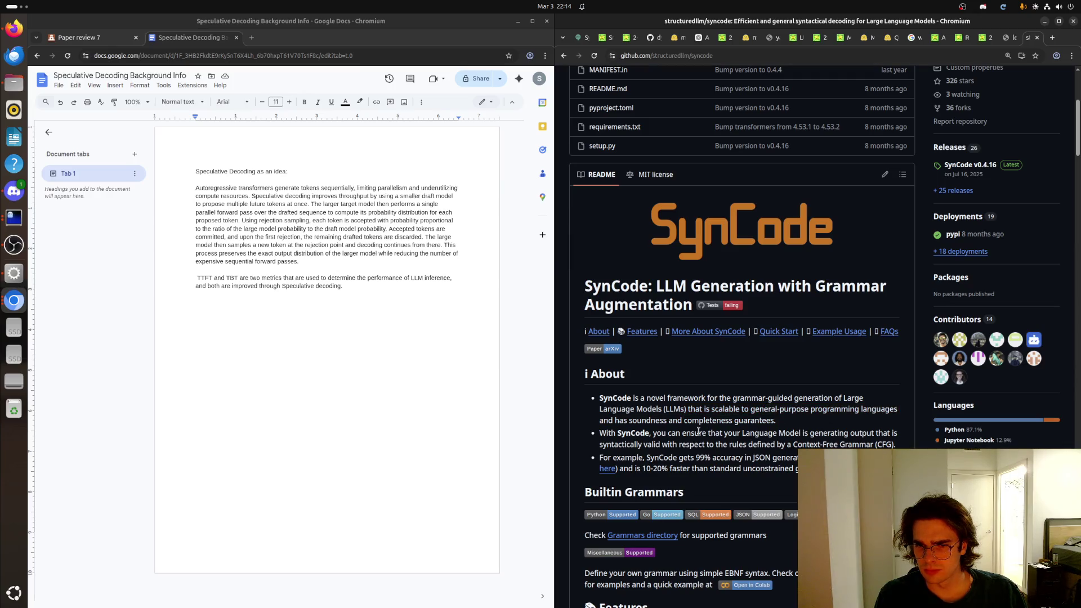
{"action": "left_click_drag", "start_coordinate": [657, 434], "coordinate": [879, 445]}
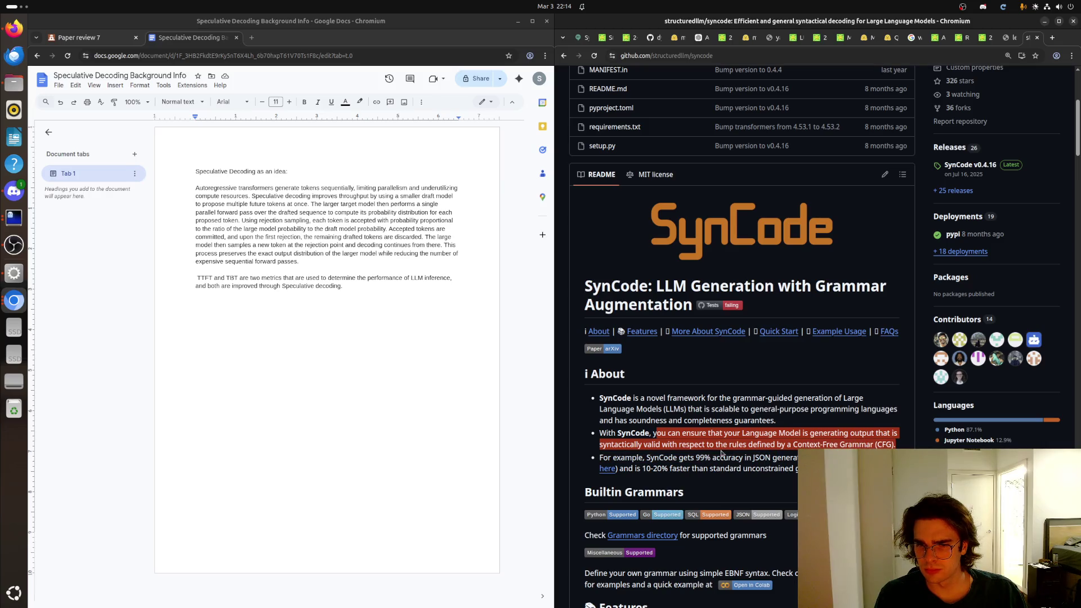
{"action": "mouse_move", "coordinate": [878, 444]}
{"action": "left_mouse_down"}
{"action": "mouse_move", "coordinate": [767, 455]}
{"action": "mouse_move", "coordinate": [794, 468]}
{"action": "left_mouse_up"}
{"action": "left_click", "coordinate": [795, 468]}
{"action": "scroll", "coordinate": [794, 468], "scroll_direction": "down", "scroll_amount": 5}
{"action": "scroll", "coordinate": [735, 490], "scroll_direction": "down", "scroll_amount": 4}
{"action": "scroll", "coordinate": [735, 489], "scroll_direction": "down", "scroll_amount": 3}
{"action": "scroll", "coordinate": [735, 490], "scroll_direction": "up", "scroll_amount": 15}
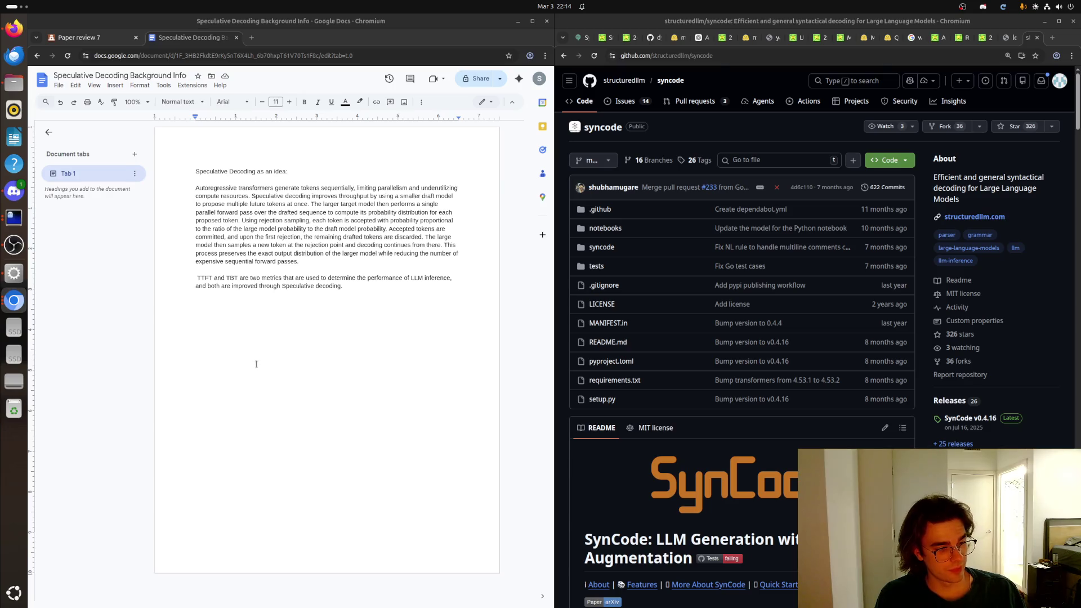
{"action": "scroll", "coordinate": [687, 321], "scroll_direction": "down", "scroll_amount": 10}
{"action": "scroll", "coordinate": [687, 321], "scroll_direction": "down", "scroll_amount": 3}
{"action": "scroll", "coordinate": [687, 321], "scroll_direction": "up", "scroll_amount": 2}
{"action": "scroll", "coordinate": [687, 321], "scroll_direction": "up", "scroll_amount": 8}
{"action": "scroll", "coordinate": [687, 321], "scroll_direction": "up", "scroll_amount": 3}
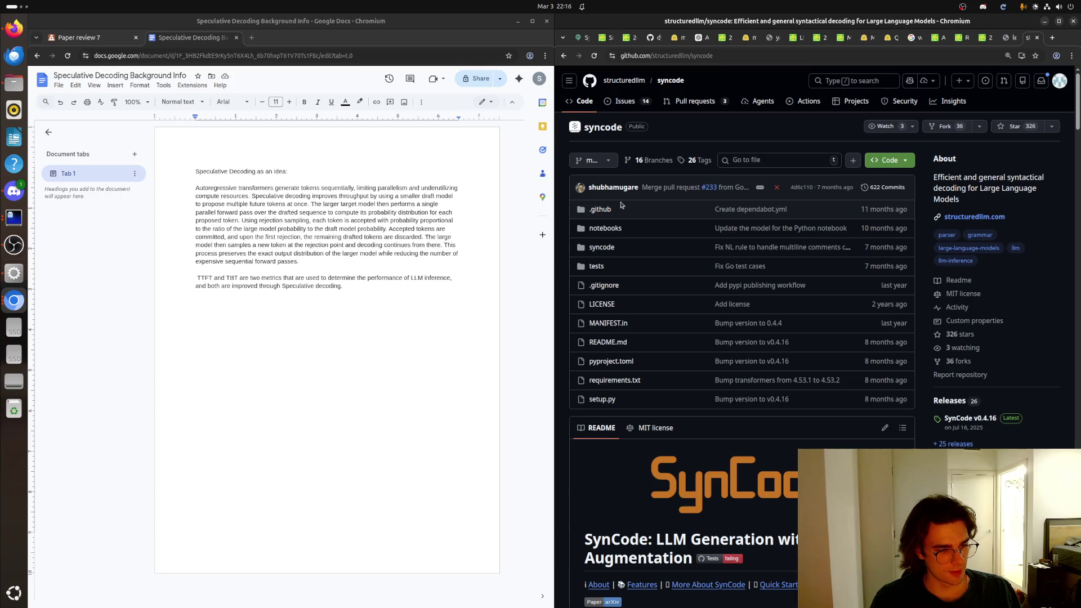
{"action": "scroll", "coordinate": [672, 377], "scroll_direction": "down", "scroll_amount": 4}
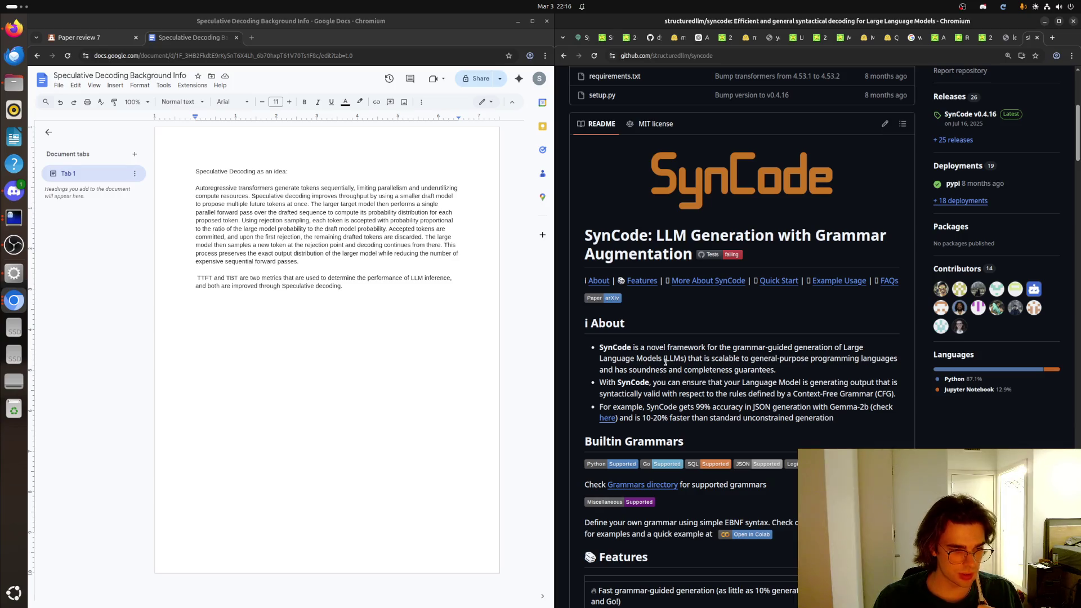
{"action": "scroll", "coordinate": [665, 362], "scroll_direction": "down", "scroll_amount": 3}
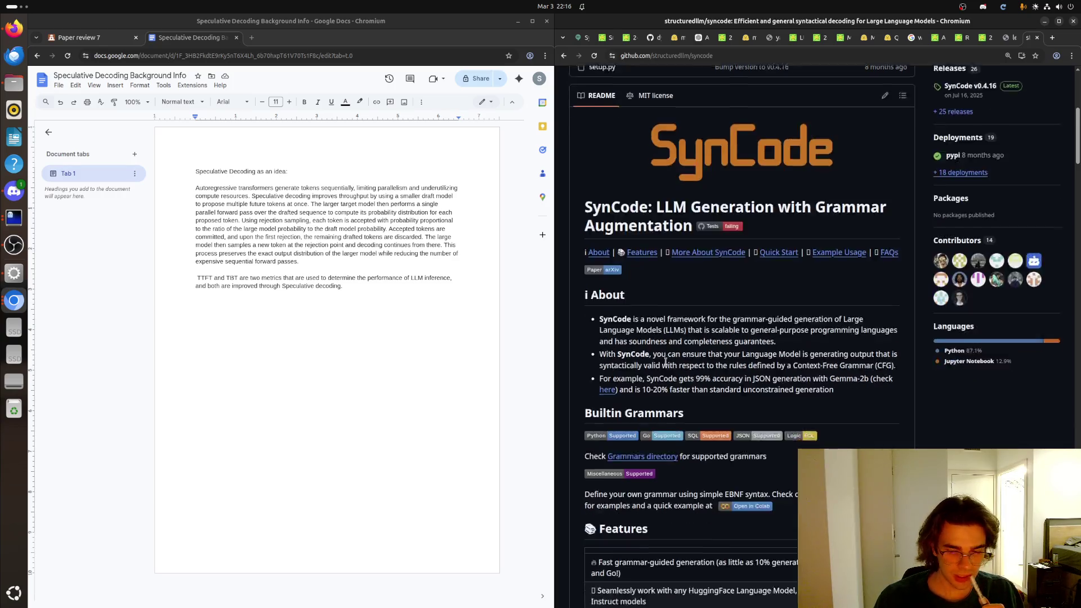
{"action": "scroll", "coordinate": [663, 367], "scroll_direction": "down", "scroll_amount": 2}
{"action": "scroll", "coordinate": [661, 361], "scroll_direction": "down", "scroll_amount": 2}
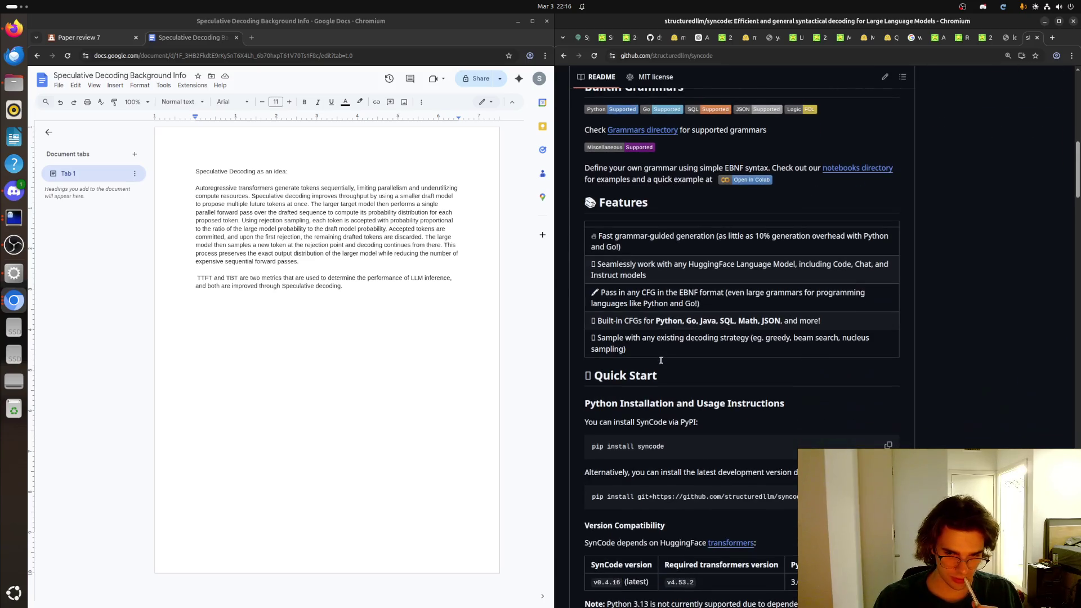
{"action": "scroll", "coordinate": [661, 364], "scroll_direction": "down", "scroll_amount": 5}
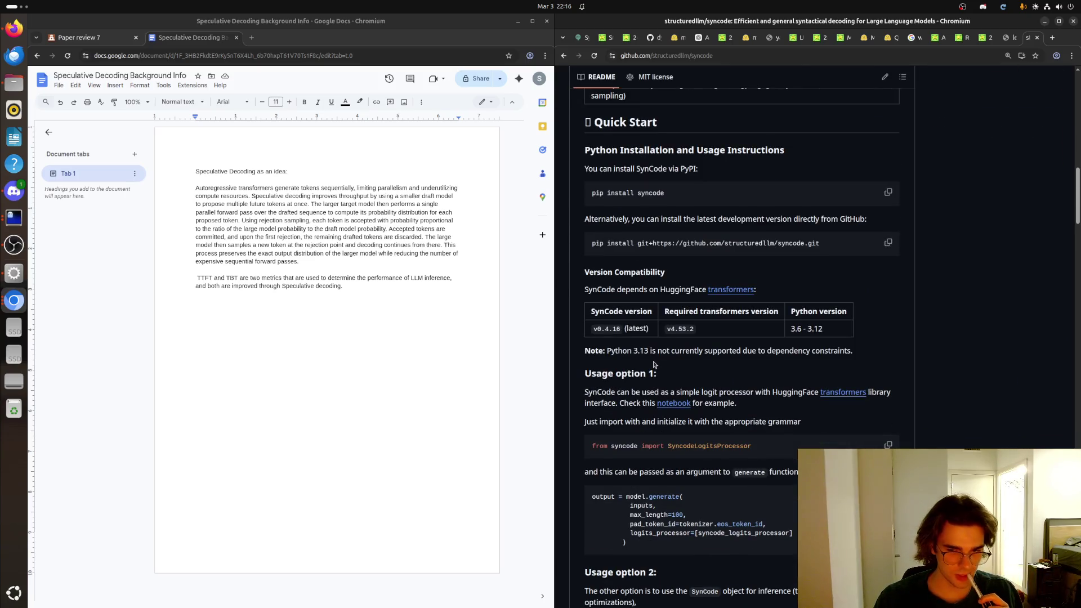
{"action": "scroll", "coordinate": [653, 365], "scroll_direction": "down", "scroll_amount": 1}
{"action": "scroll", "coordinate": [653, 364], "scroll_direction": "down", "scroll_amount": 4}
{"action": "scroll", "coordinate": [653, 363], "scroll_direction": "down", "scroll_amount": 2}
{"action": "scroll", "coordinate": [651, 362], "scroll_direction": "down", "scroll_amount": 1}
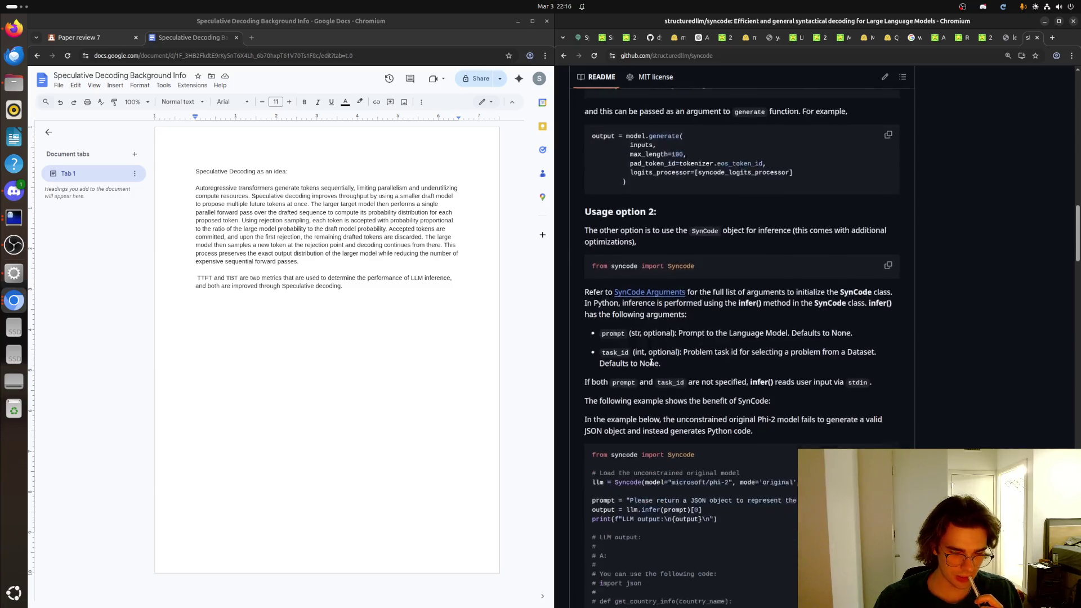
{"action": "scroll", "coordinate": [651, 362], "scroll_direction": "down", "scroll_amount": 1}
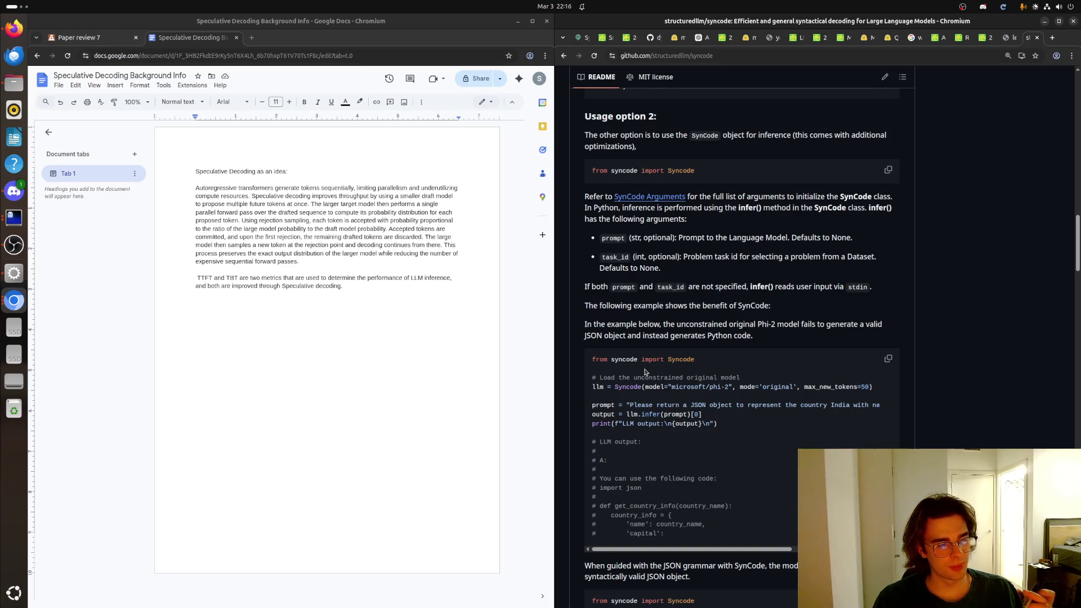
{"action": "scroll", "coordinate": [646, 372], "scroll_direction": "down", "scroll_amount": 3}
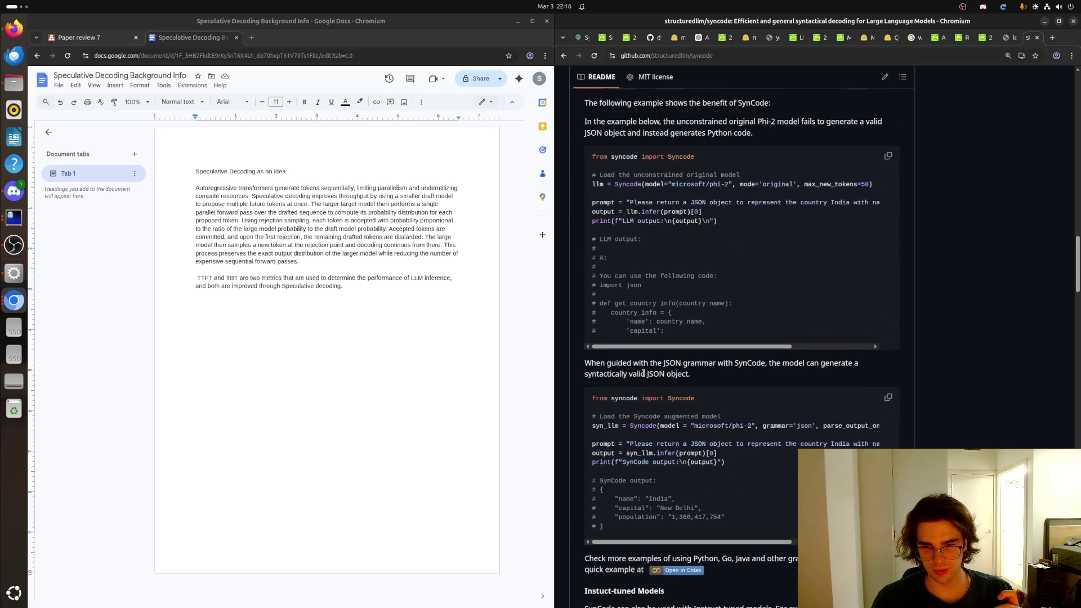
{"action": "scroll", "coordinate": [645, 372], "scroll_direction": "down", "scroll_amount": 2}
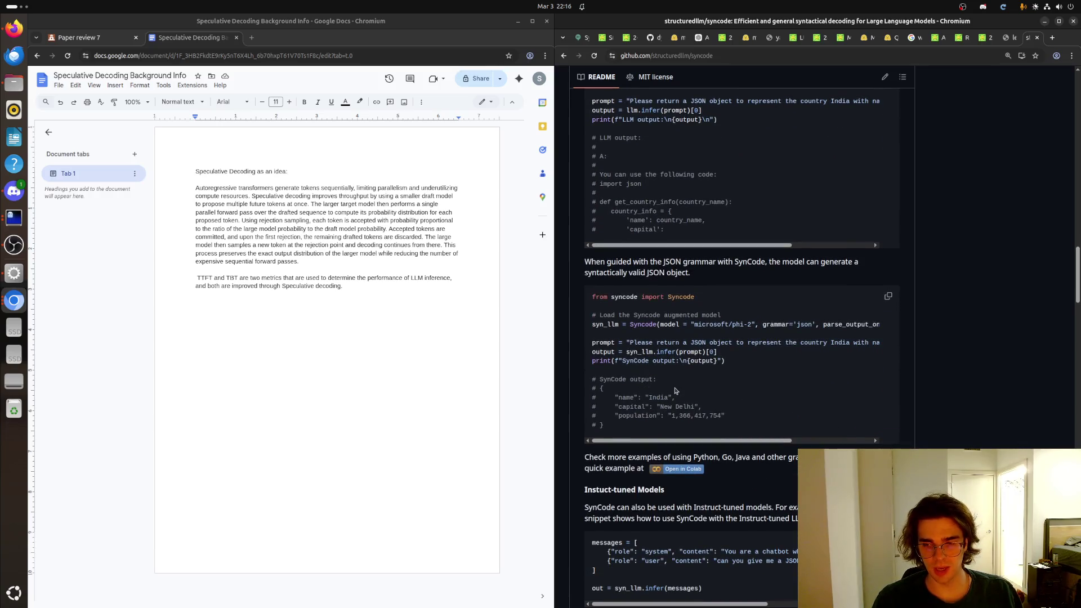
{"action": "scroll", "coordinate": [675, 387], "scroll_direction": "down", "scroll_amount": 3}
{"action": "scroll", "coordinate": [691, 387], "scroll_direction": "down", "scroll_amount": 3}
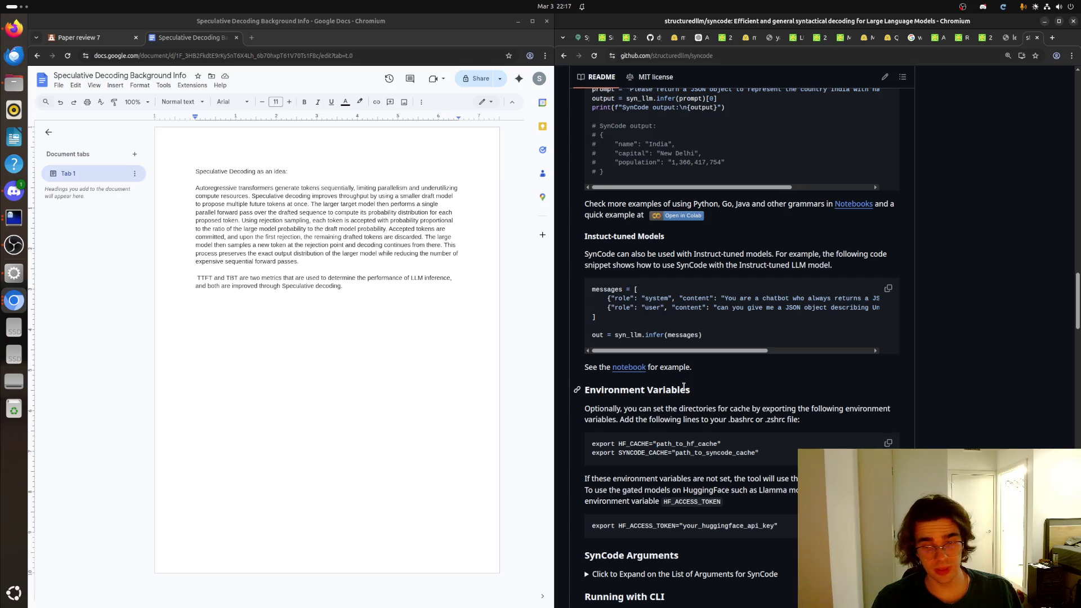
{"action": "scroll", "coordinate": [684, 387], "scroll_direction": "down", "scroll_amount": 3}
{"action": "scroll", "coordinate": [685, 389], "scroll_direction": "down", "scroll_amount": 3}
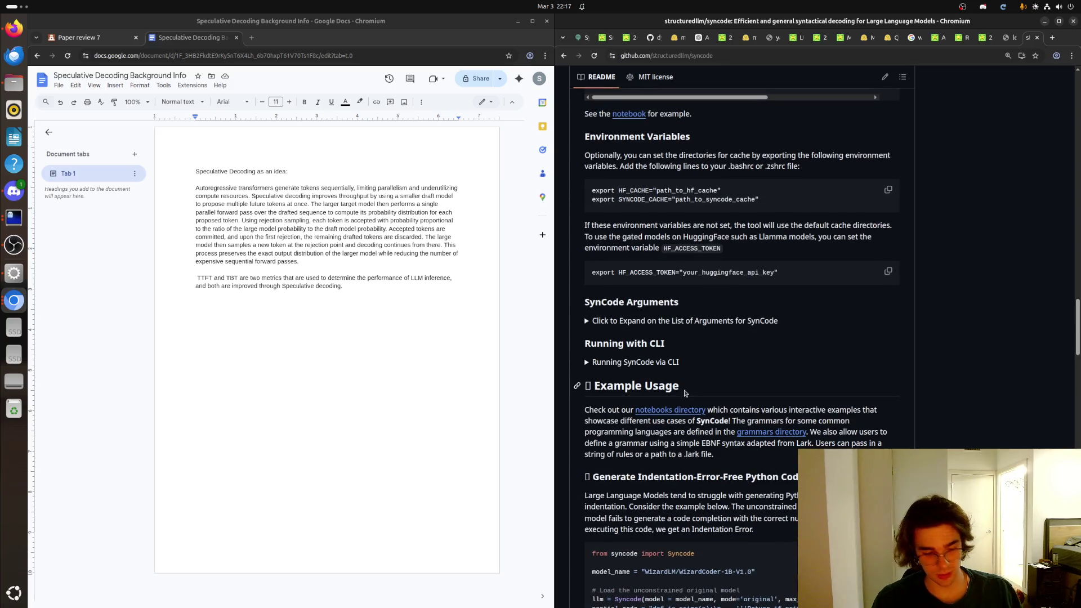
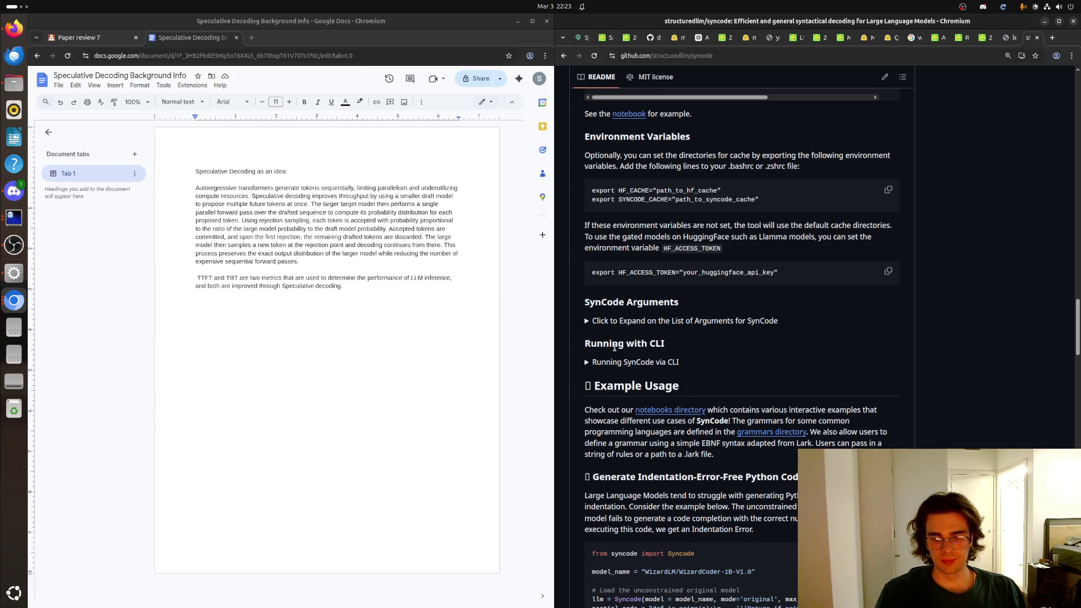
{"action": "scroll", "coordinate": [614, 346], "scroll_direction": "down", "scroll_amount": 2}
{"action": "scroll", "coordinate": [625, 333], "scroll_direction": "down", "scroll_amount": 3}
{"action": "scroll", "coordinate": [639, 318], "scroll_direction": "down", "scroll_amount": 3}
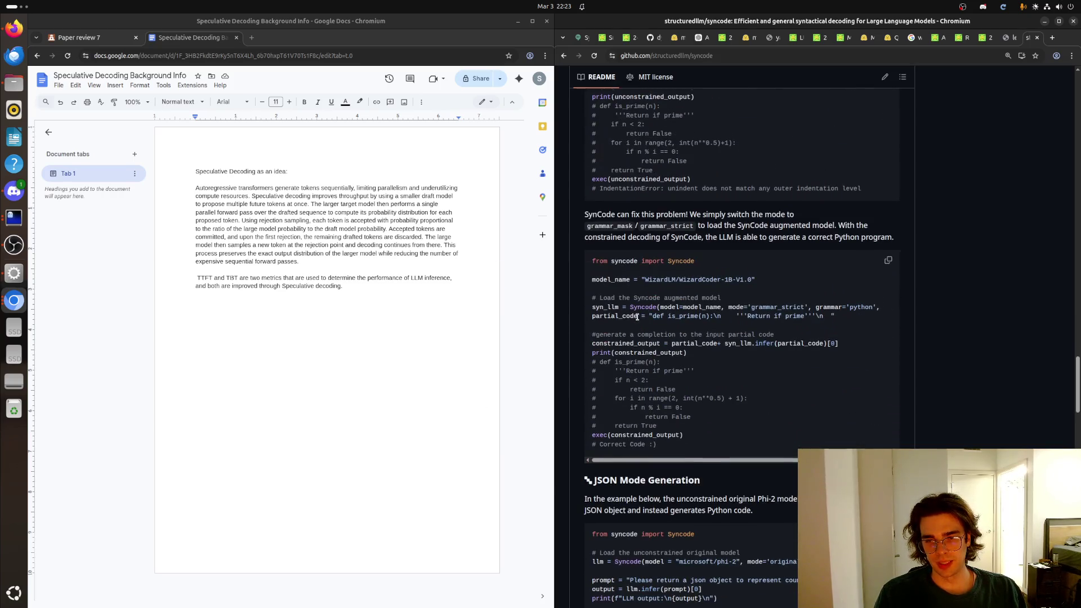
{"action": "scroll", "coordinate": [637, 316], "scroll_direction": "down", "scroll_amount": 3}
{"action": "scroll", "coordinate": [634, 318], "scroll_direction": "down", "scroll_amount": 5}
{"action": "scroll", "coordinate": [630, 318], "scroll_direction": "down", "scroll_amount": 4}
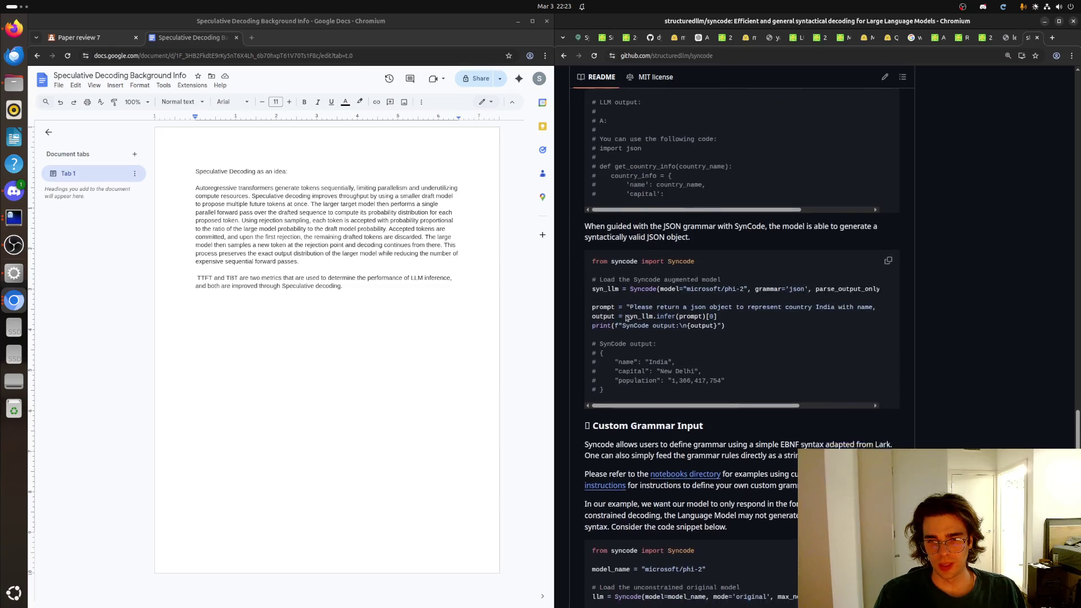
{"action": "scroll", "coordinate": [626, 318], "scroll_direction": "down", "scroll_amount": 4}
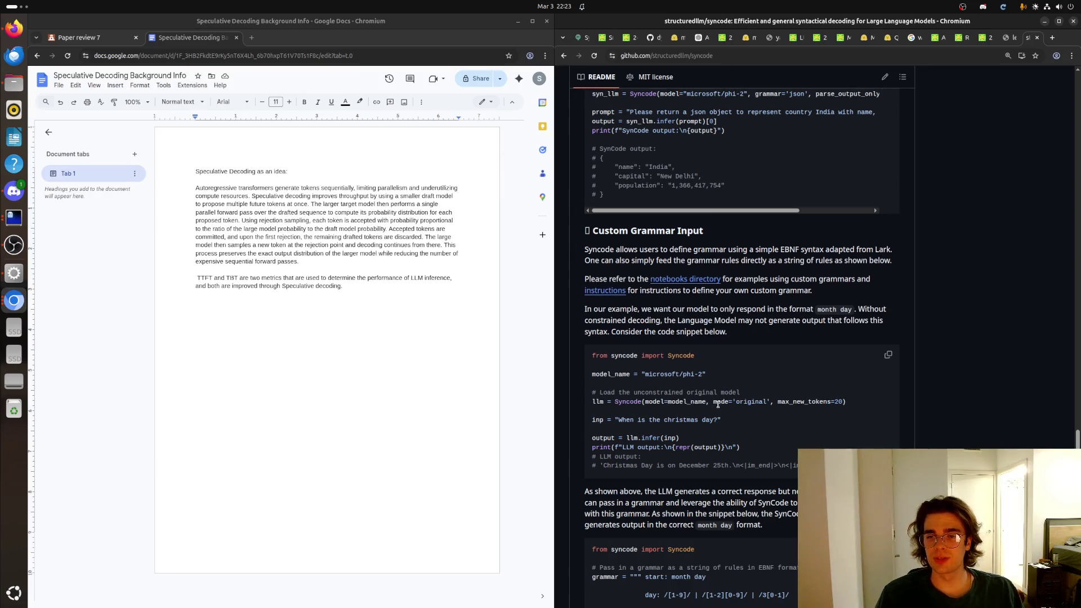
{"action": "scroll", "coordinate": [729, 375], "scroll_direction": "up", "scroll_amount": 4}
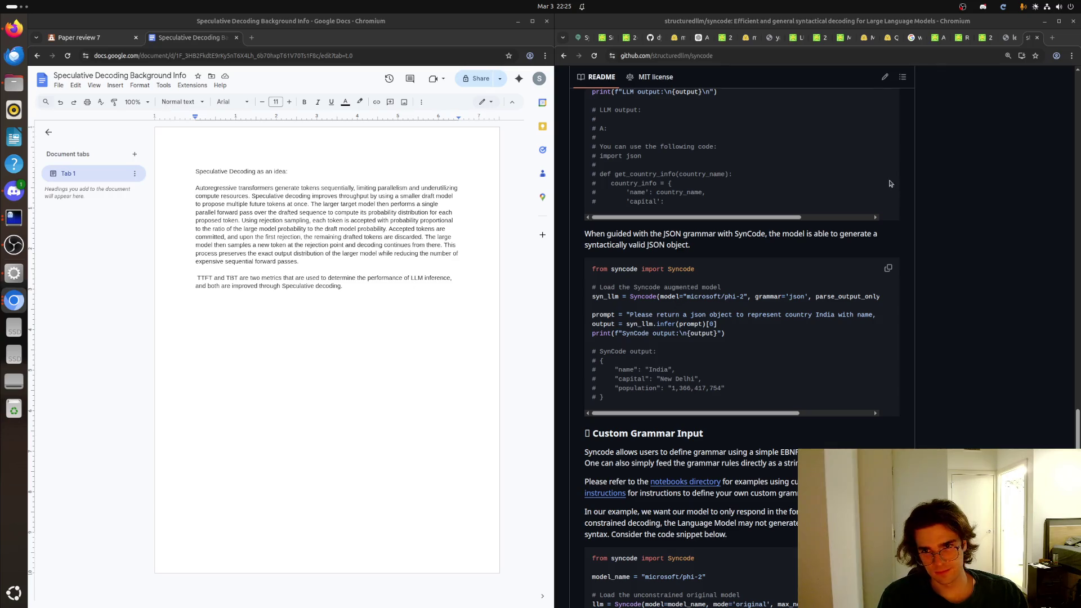
Step: Bring the leviathan23a.pdf speculative decoding paper to the front instead of the SPIN paper
{"action": "left_click", "coordinate": [986, 39]}
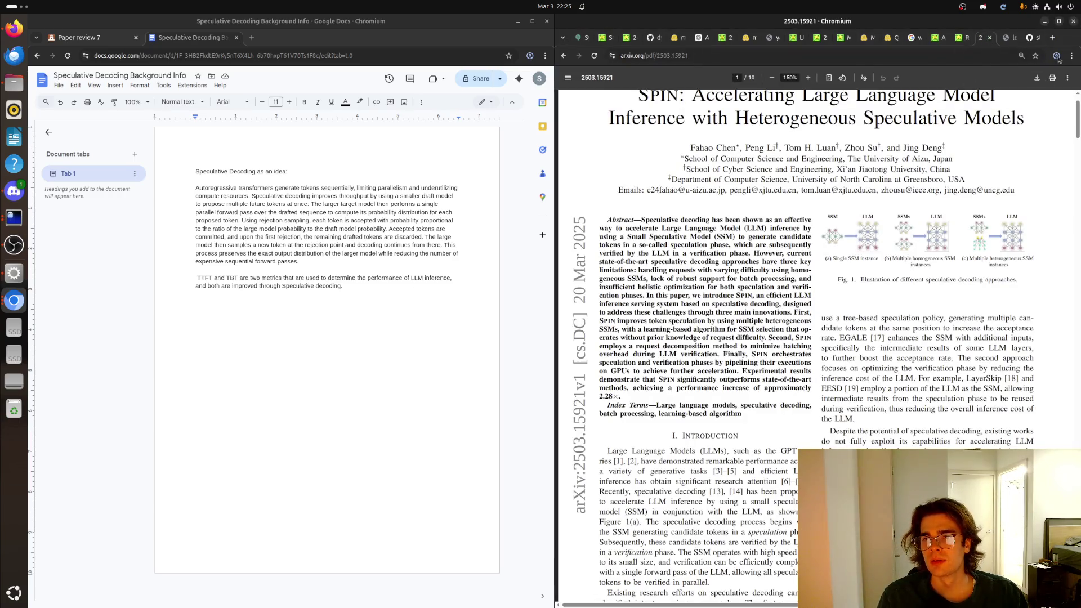
{"action": "left_click", "coordinate": [1006, 38]}
{"action": "scroll", "coordinate": [799, 337], "scroll_direction": "up", "scroll_amount": 5}
{"action": "scroll", "coordinate": [799, 338], "scroll_direction": "up", "scroll_amount": 5}
{"action": "scroll", "coordinate": [799, 338], "scroll_direction": "up", "scroll_amount": 5}
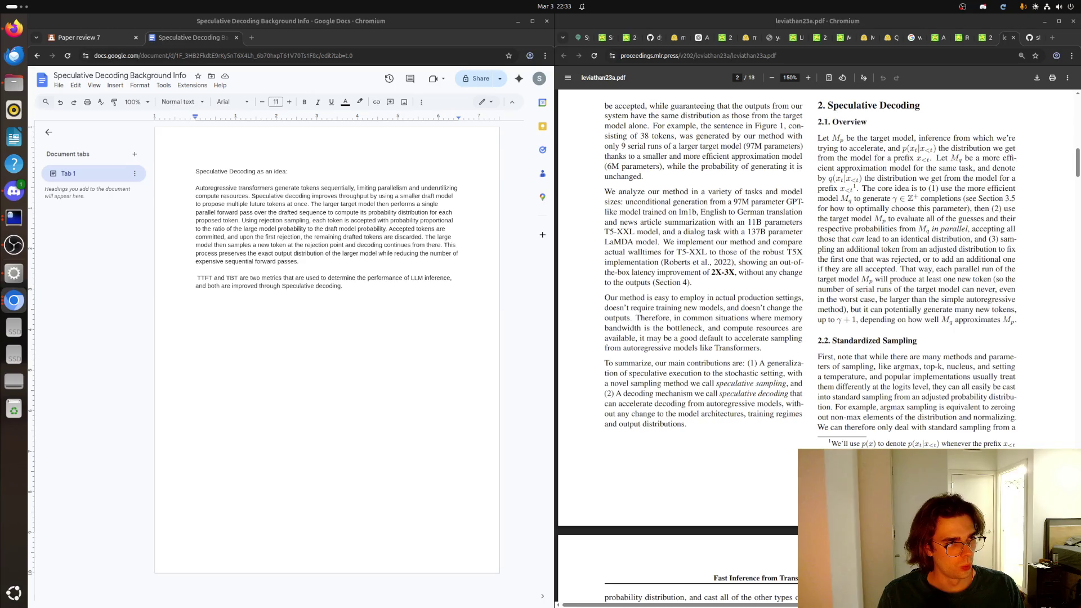
Step: Add a 'Methodology of original Speculative decoding paper:' heading above the TTFT paragraph
{"action": "left_click", "coordinate": [354, 288]}
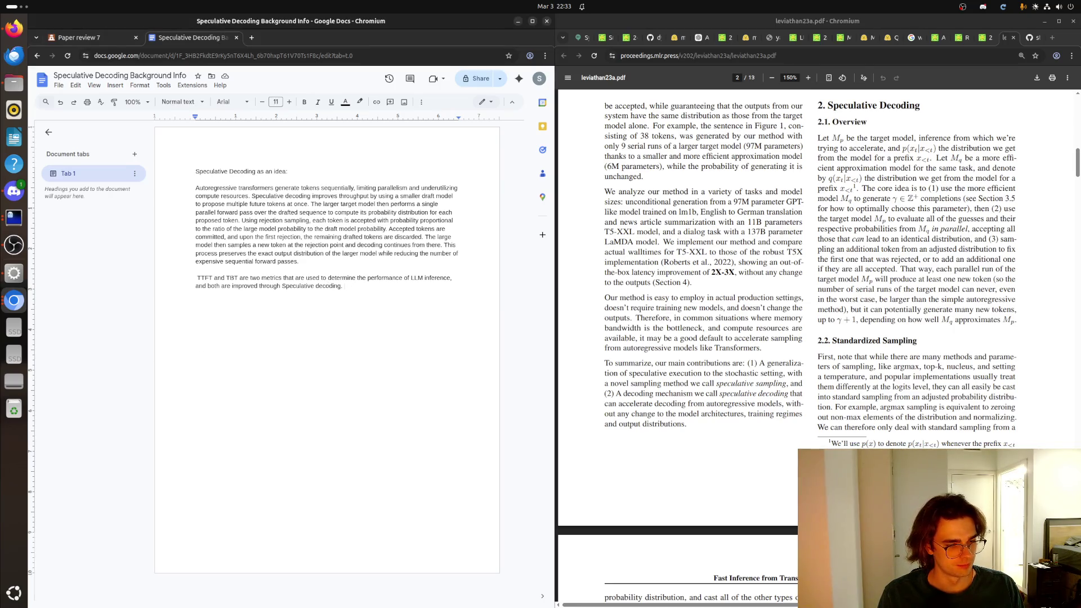
{"action": "key", "text": "alt+Tab"}
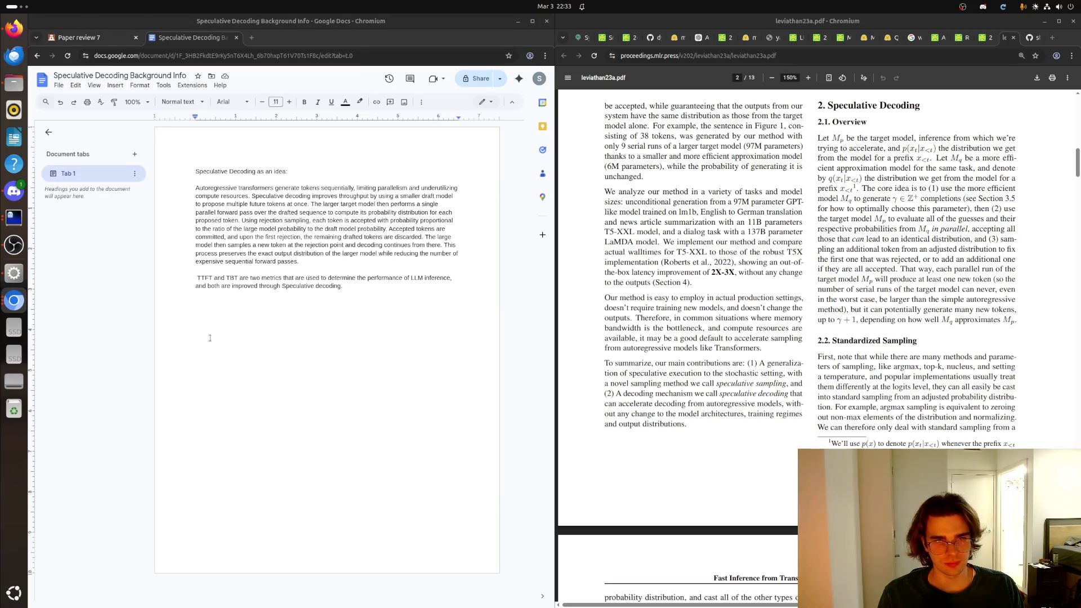
{"action": "left_click", "coordinate": [267, 286]}
{"action": "left_click", "coordinate": [270, 270]}
{"action": "key", "text": "Return"}
{"action": "key", "text": "Return"}
{"action": "key", "text": "Up"}
{"action": "type", "text": "Methodology of dr"}
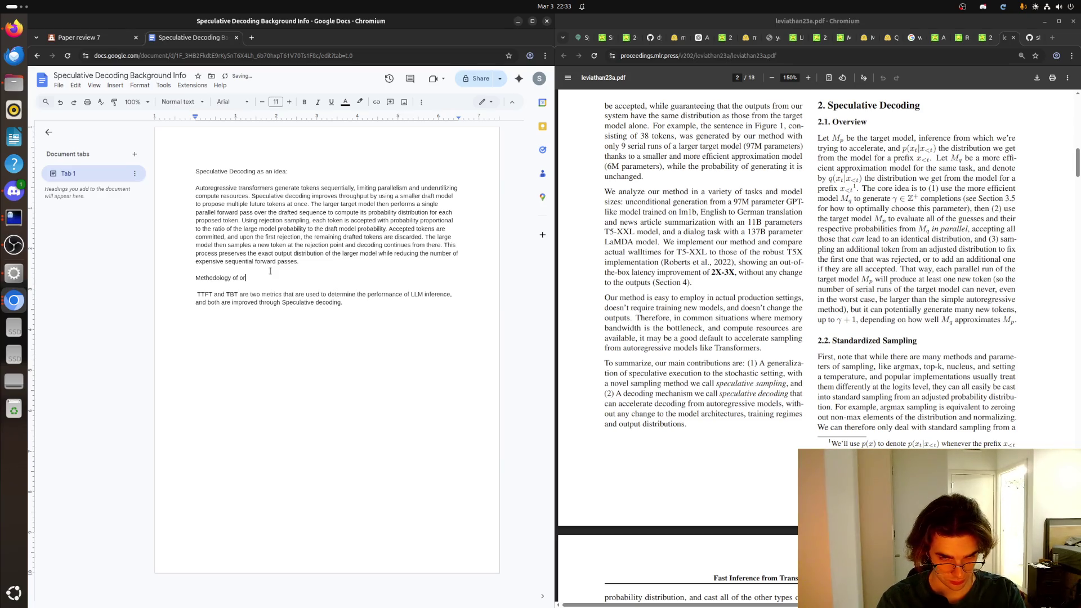
{"action": "type", "text": "ginal"}
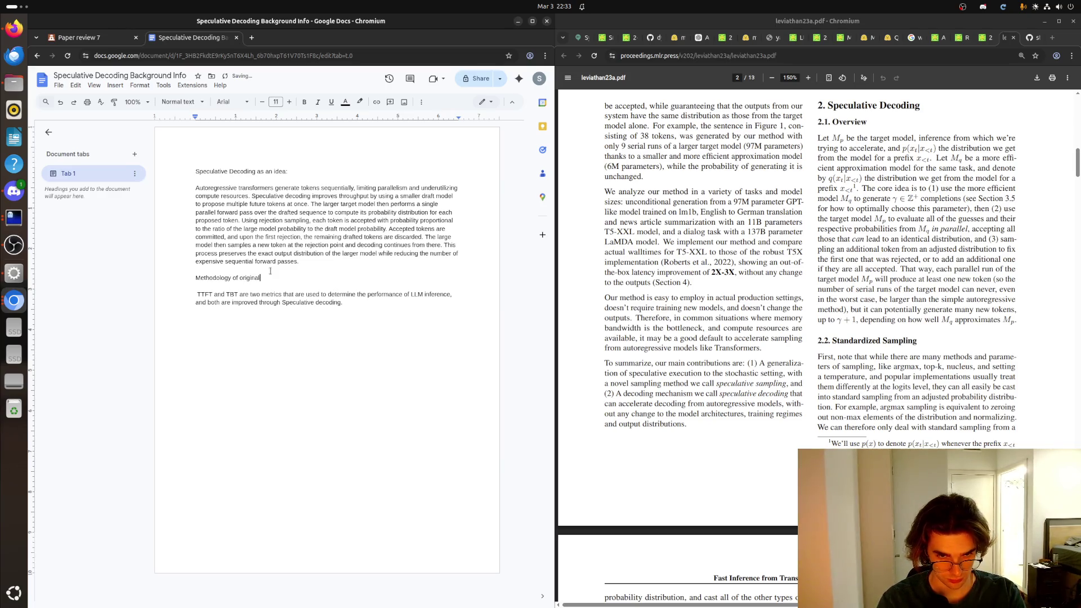
{"action": "type", "text": " paper"}
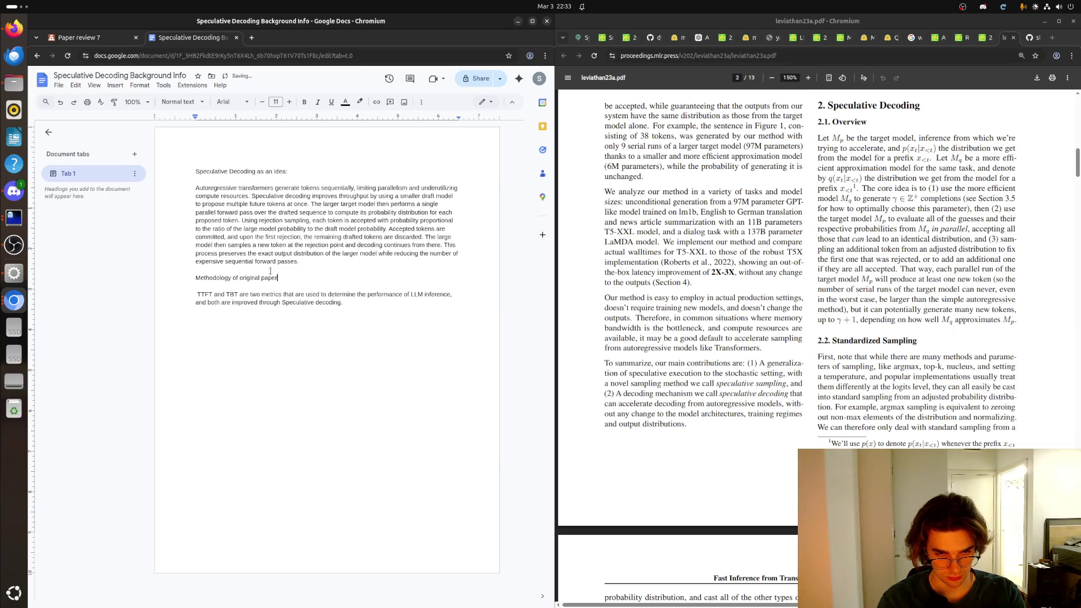
{"action": "key", "text": "BackSpace"}
{"action": "key", "text": "BackSpace"}
{"action": "key", "text": "BackSpace"}
{"action": "key", "text": "BackSpace"}
{"action": "type", "text": "Speculative decoding paper"}
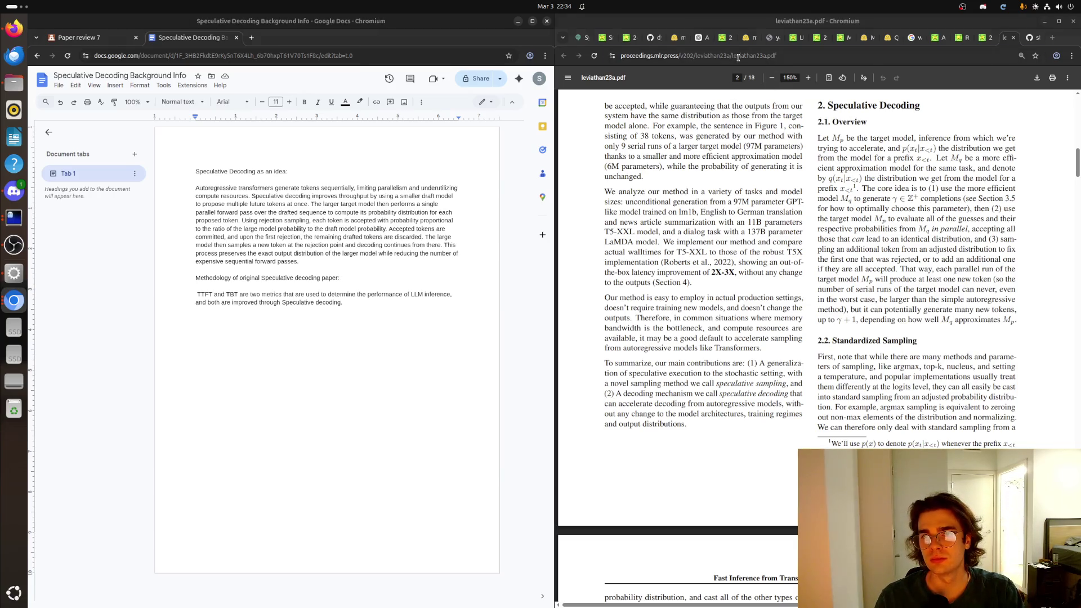
Step: Paste the paper's proceedings PDF URL under the heading so it becomes a link
{"action": "left_click", "coordinate": [389, 278]}
{"action": "key", "text": "Return"}
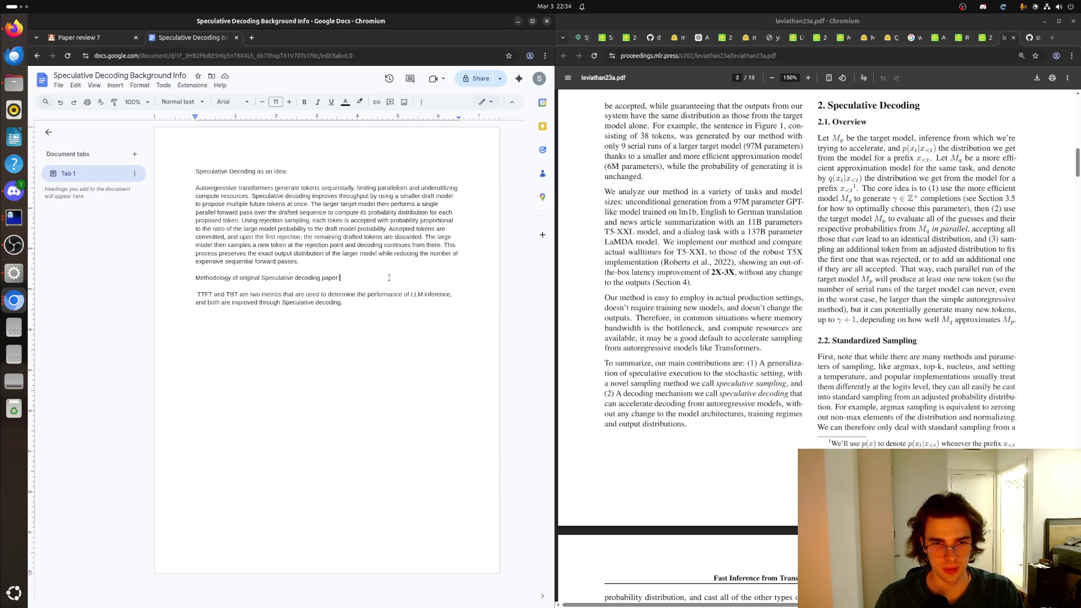
{"action": "type", "text": "https://proceedings.mlr.press/v202/leviathan23a/leviathan23a.pdf"}
{"action": "key", "text": "Return"}
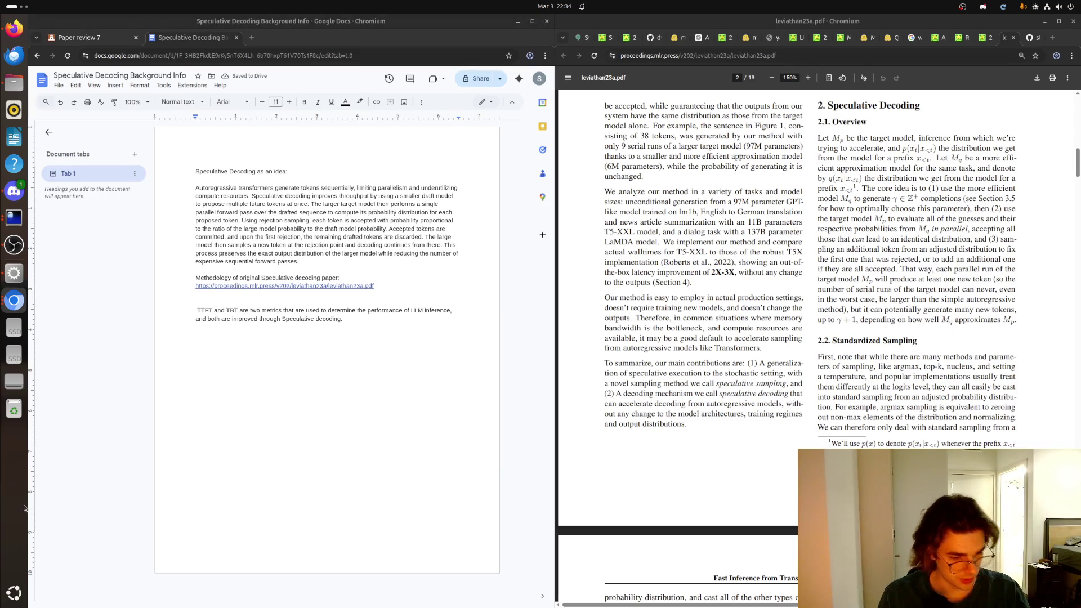
{"action": "scroll", "coordinate": [786, 338], "scroll_direction": "down", "scroll_amount": 3}
{"action": "scroll", "coordinate": [785, 338], "scroll_direction": "up", "scroll_amount": 3}
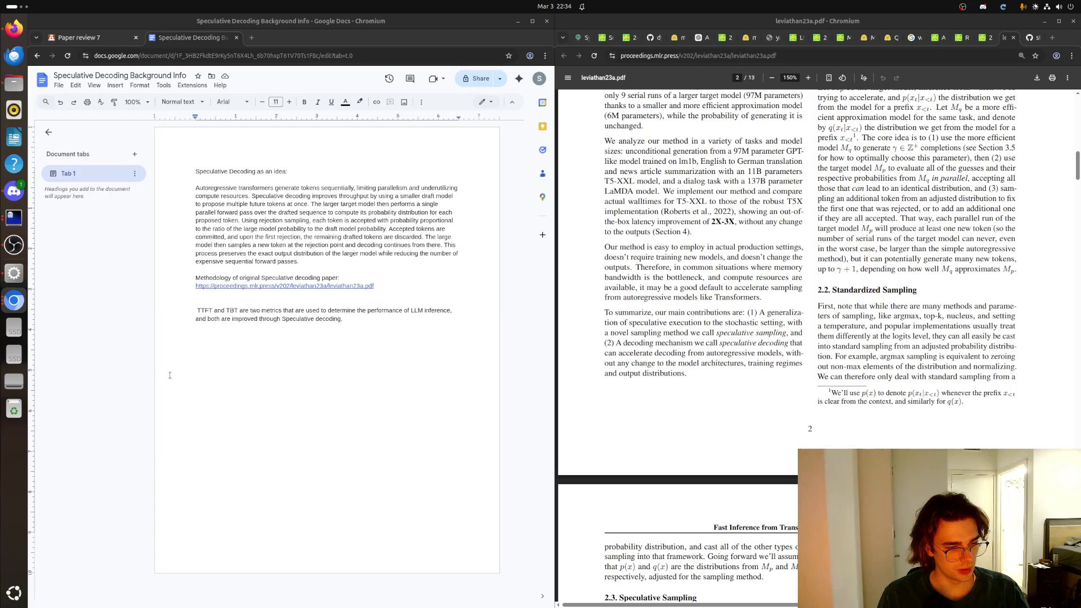
{"action": "scroll", "coordinate": [584, 351], "scroll_direction": "up", "scroll_amount": 2}
{"action": "scroll", "coordinate": [625, 279], "scroll_direction": "up", "scroll_amount": 5}
{"action": "scroll", "coordinate": [668, 211], "scroll_direction": "up", "scroll_amount": 5}
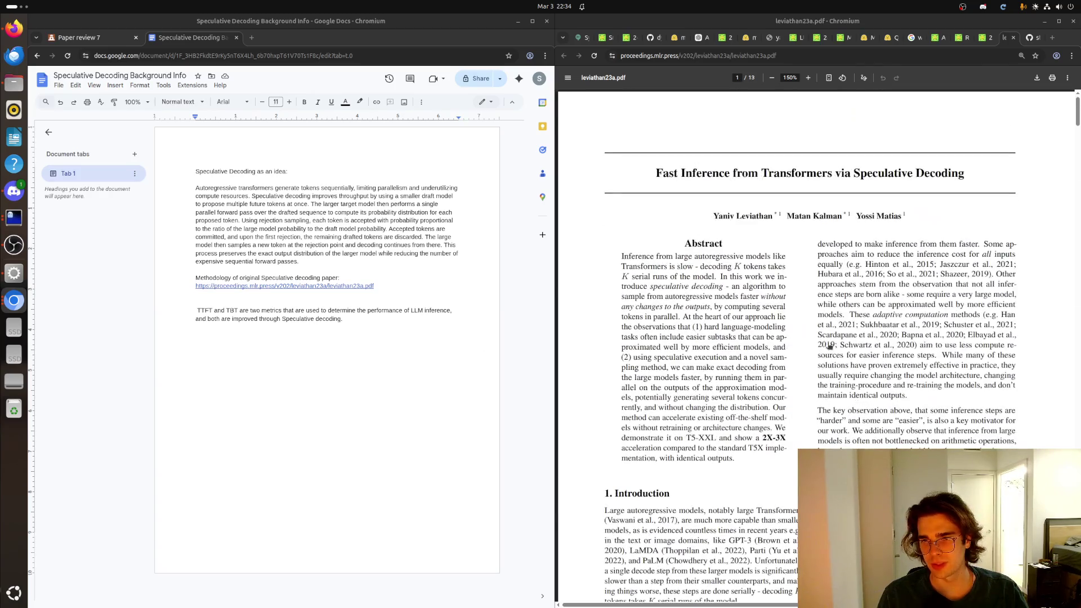
Step: Select the paper's title, then return the insertion point to after the PDF link in the notes
{"action": "mouse_move", "coordinate": [657, 173]}
{"action": "left_mouse_down"}
{"action": "mouse_move", "coordinate": [973, 157]}
{"action": "mouse_move", "coordinate": [852, 175]}
{"action": "left_mouse_up"}
{"action": "scroll", "coordinate": [832, 207], "scroll_direction": "down", "scroll_amount": 2}
{"action": "scroll", "coordinate": [832, 207], "scroll_direction": "down", "scroll_amount": 10}
{"action": "scroll", "coordinate": [827, 224], "scroll_direction": "down", "scroll_amount": 7}
{"action": "scroll", "coordinate": [819, 240], "scroll_direction": "down", "scroll_amount": 4}
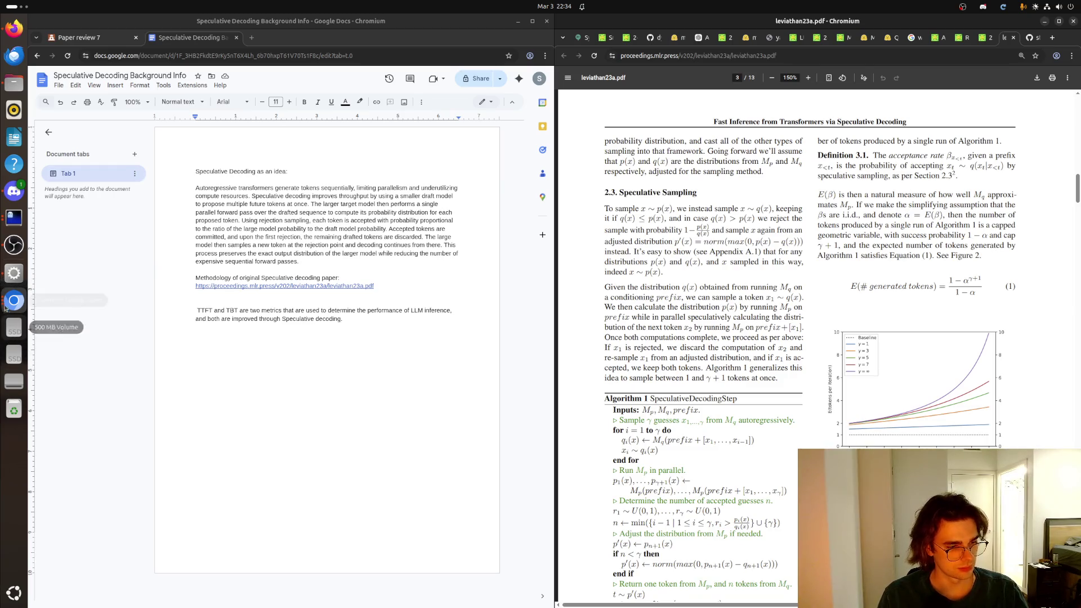
{"action": "left_click", "coordinate": [399, 262]}
{"action": "left_click", "coordinate": [377, 286]}
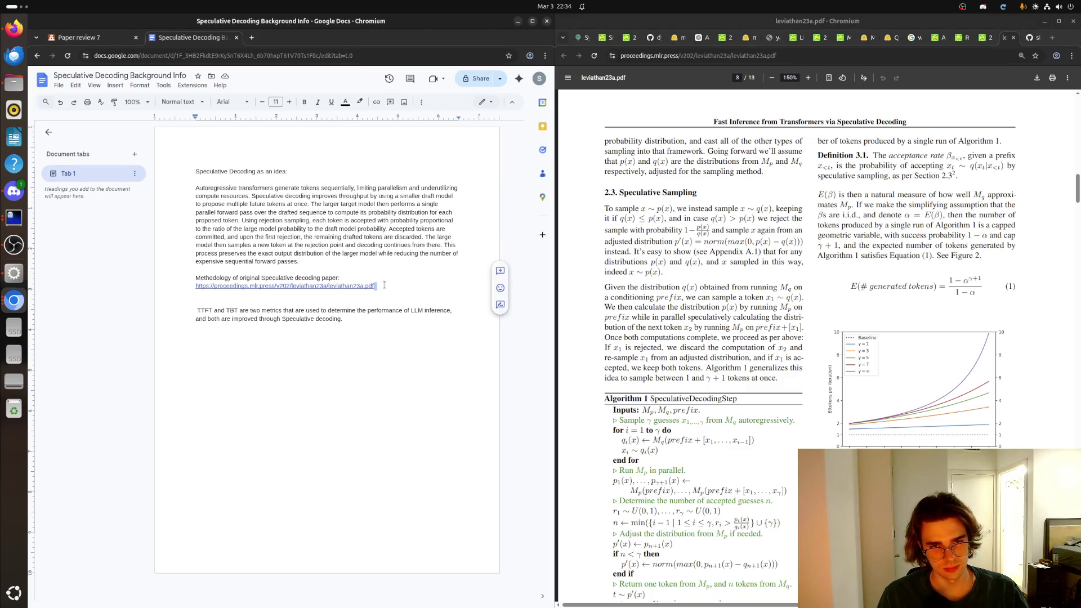
Step: Write the paragraph on the smaller model drafting tokens, correcting 'autoregressivly' via the spelling suggestion
{"action": "key", "text": "Return"}
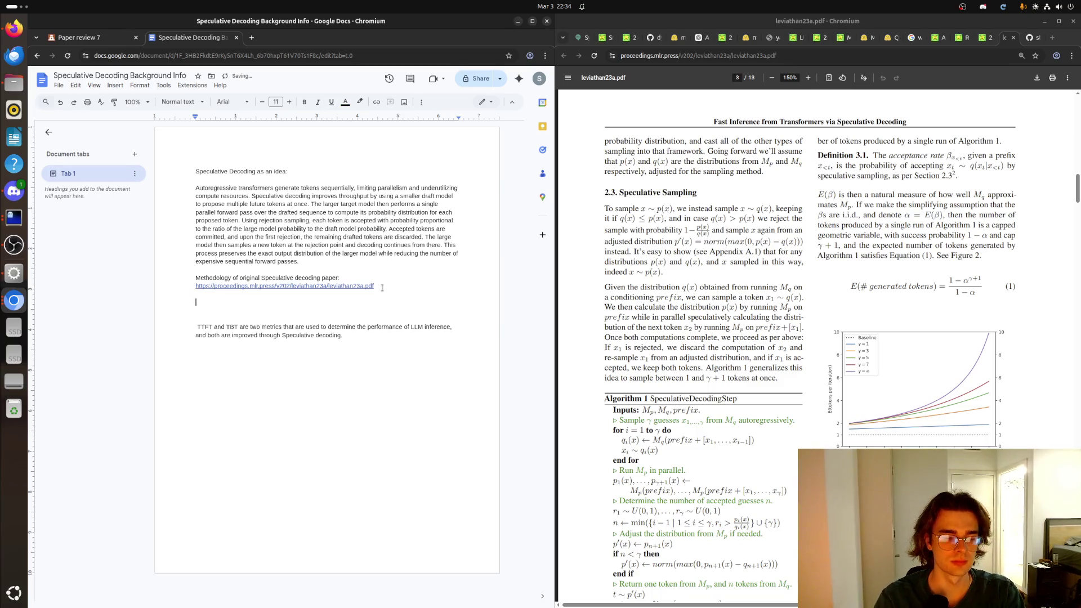
{"action": "type", "text": "First, "}
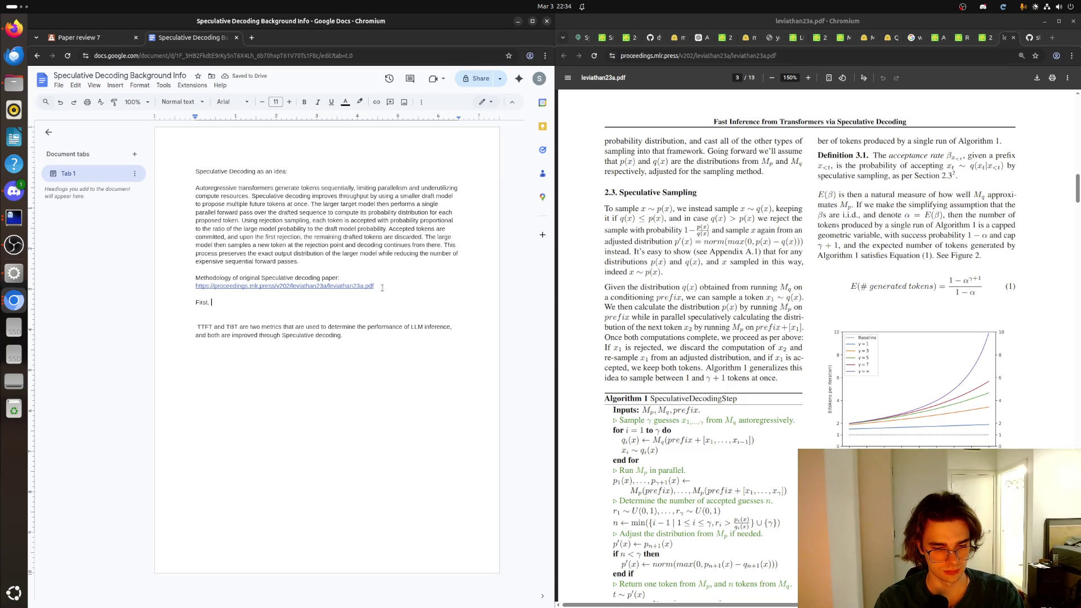
{"action": "type", "text": "while"}
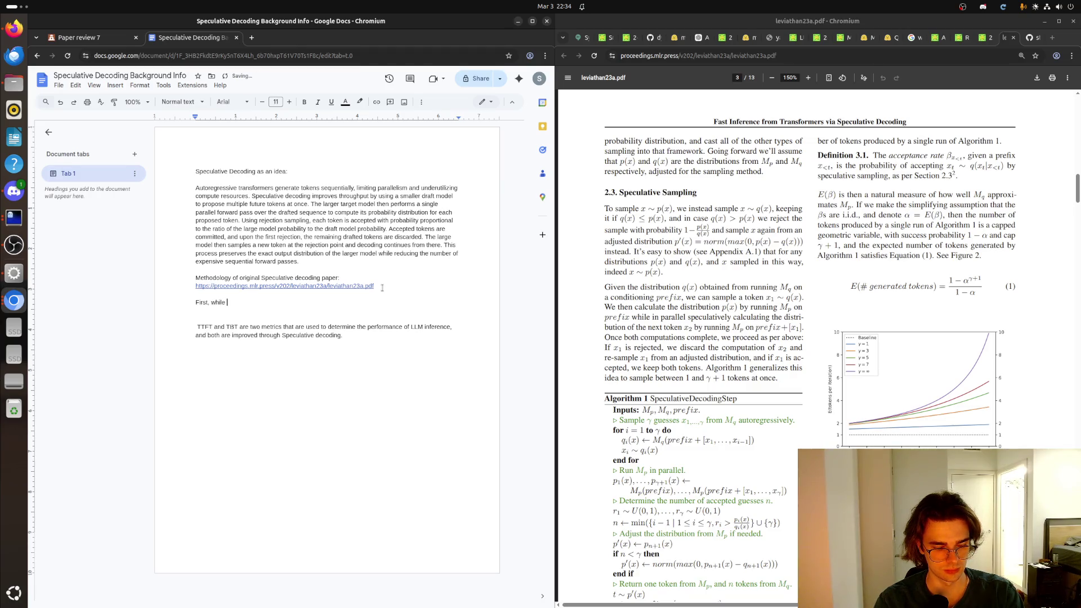
{"action": "type", "text": " the"}
{"action": "type", "text": "smaller model Mq is "}
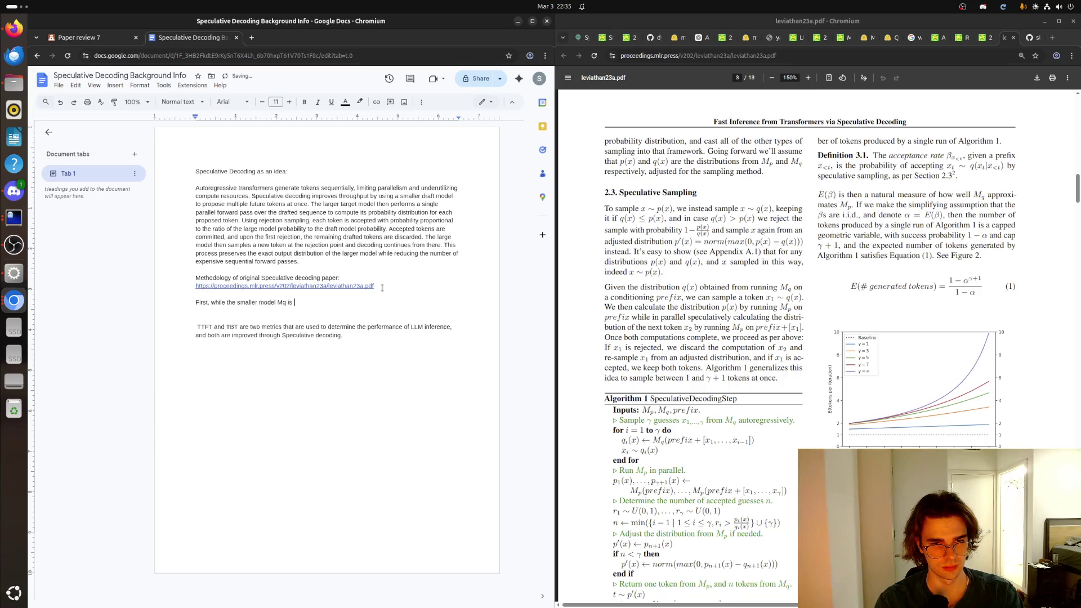
{"action": "type", "text": "autoregressively generating the"}
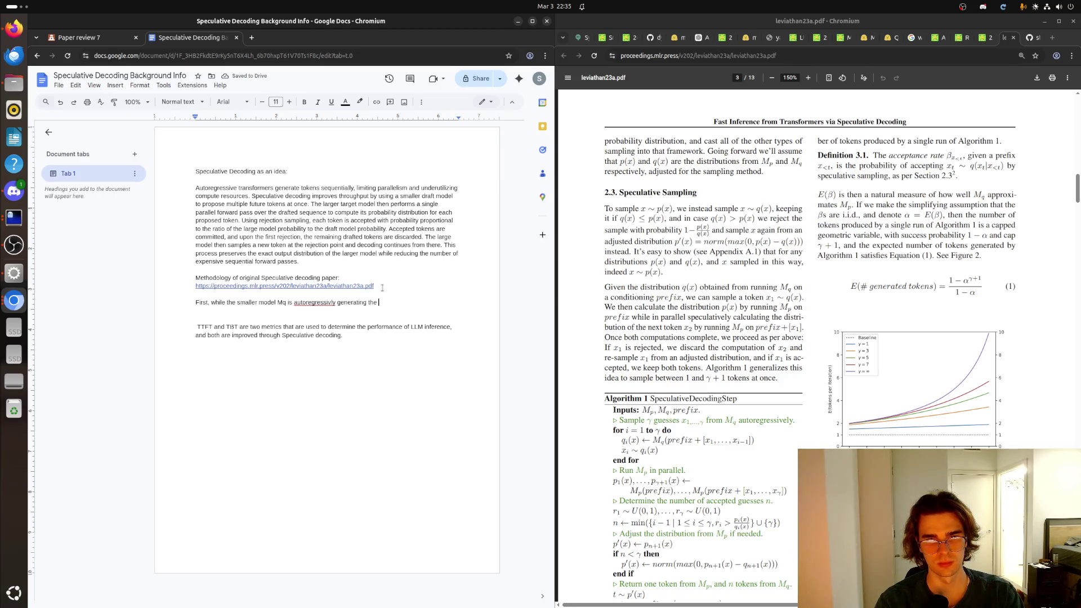
{"action": "type", "text": "pre"}
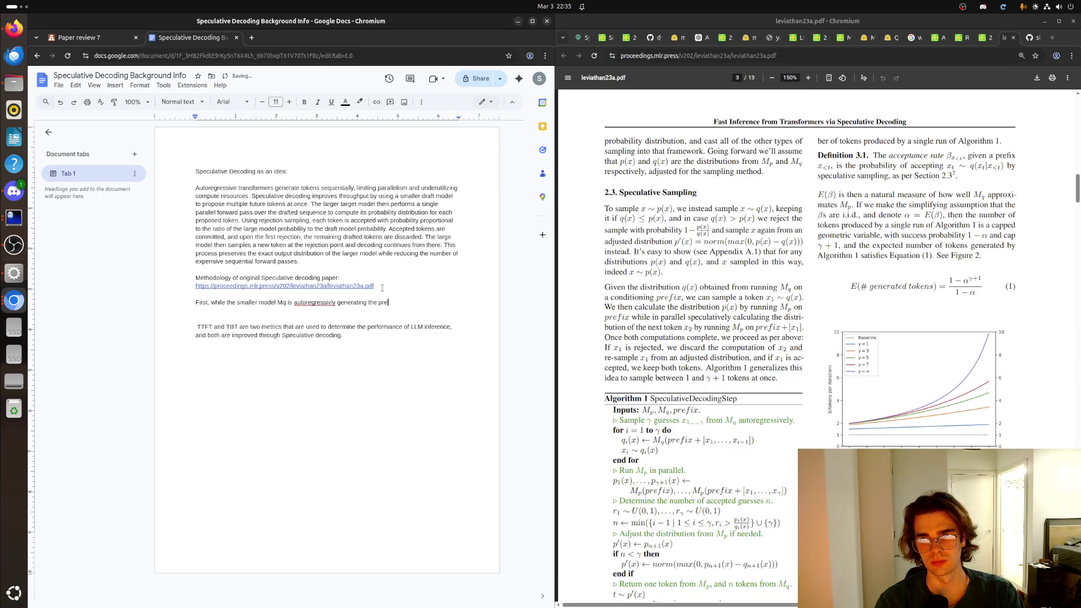
{"action": "type", "text": "dicted "}
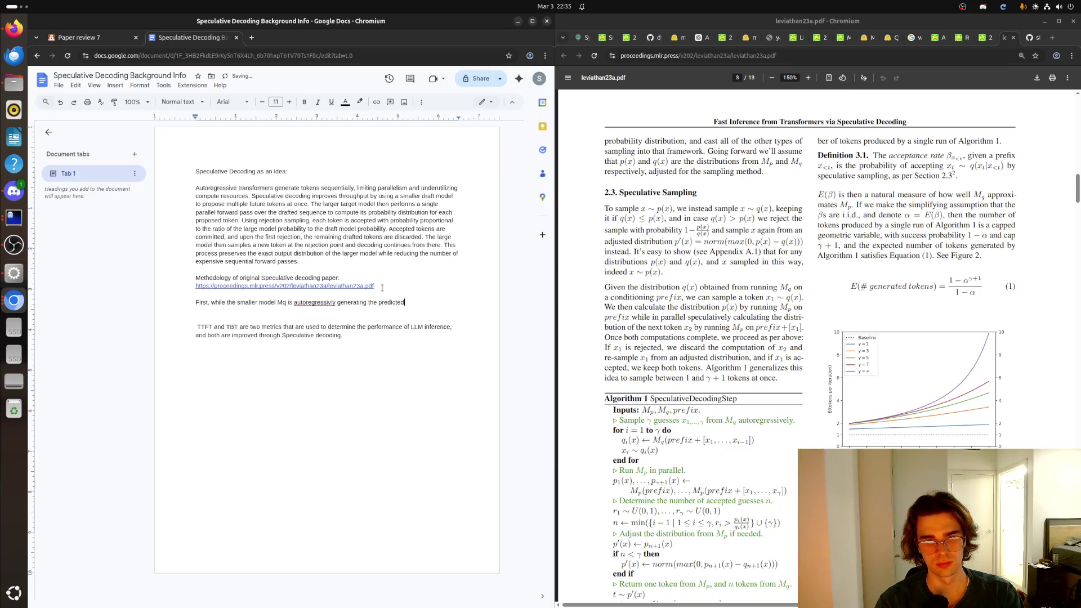
{"action": "type", "text": "tokens "}
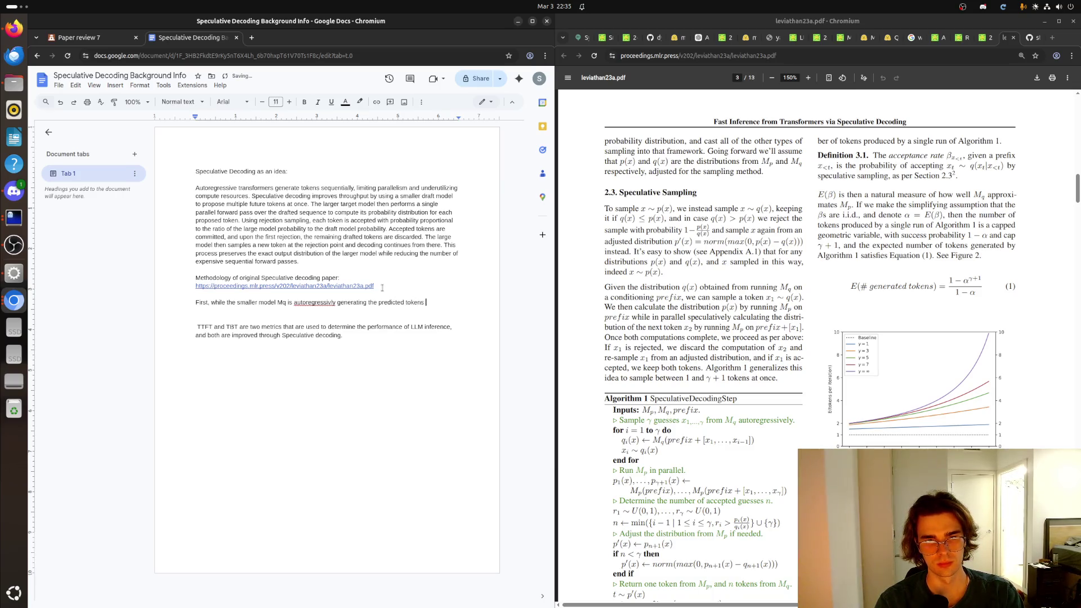
{"action": "type", "text": "of the larger model."}
{"action": "right_click", "coordinate": [311, 301]}
{"action": "left_click", "coordinate": [338, 325]}
{"action": "type", "text": "The"}
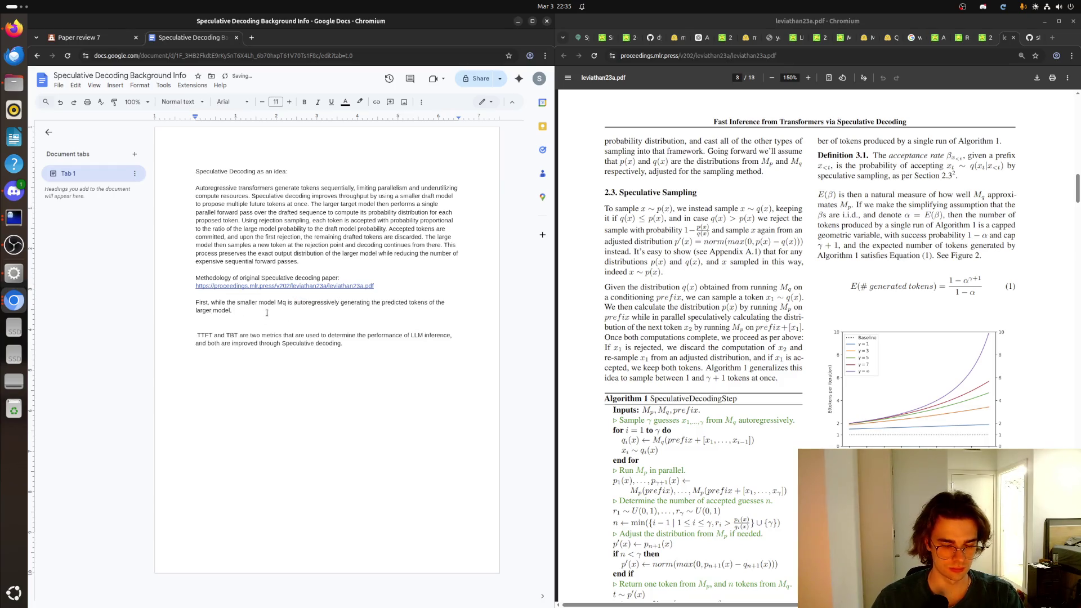
{"action": "key", "text": "BackSpace"}
{"action": "key", "text": "BackSpace"}
{"action": "type", "text": "the larger model performs the perfill "}
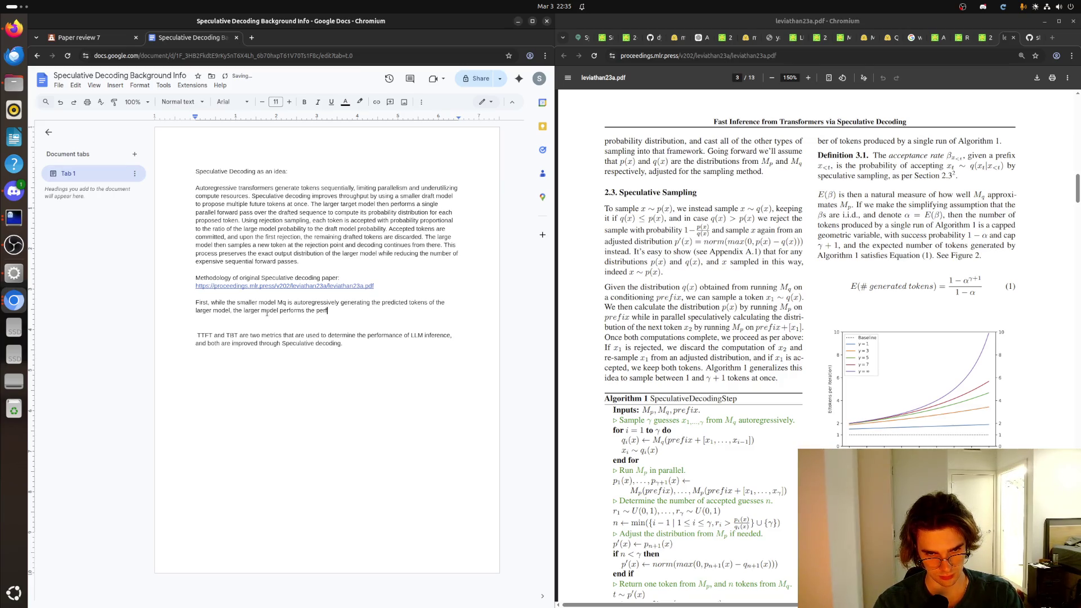
{"action": "type", "text": "stage. "}
{"action": "type", "text": "Once the smaller model has generated a prompt,"}
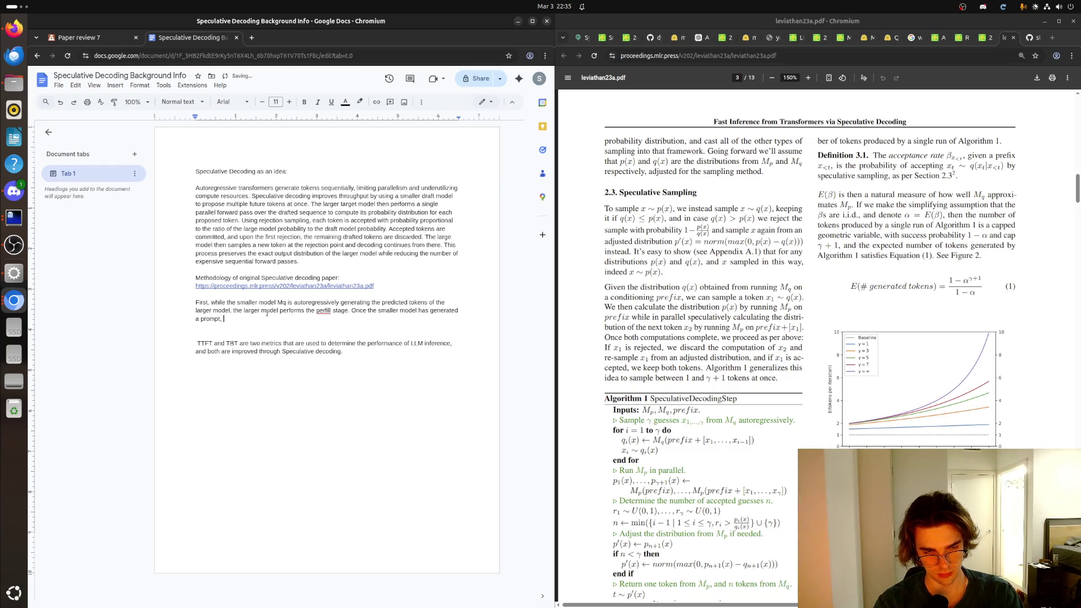
{"action": "key", "text": "BackSpace"}
{"action": "key", "text": "BackSpace"}
{"action": "key", "text": "BackSpace"}
{"action": "type", "text": "response."}
{"action": "type", "text": "larger model in paral"}
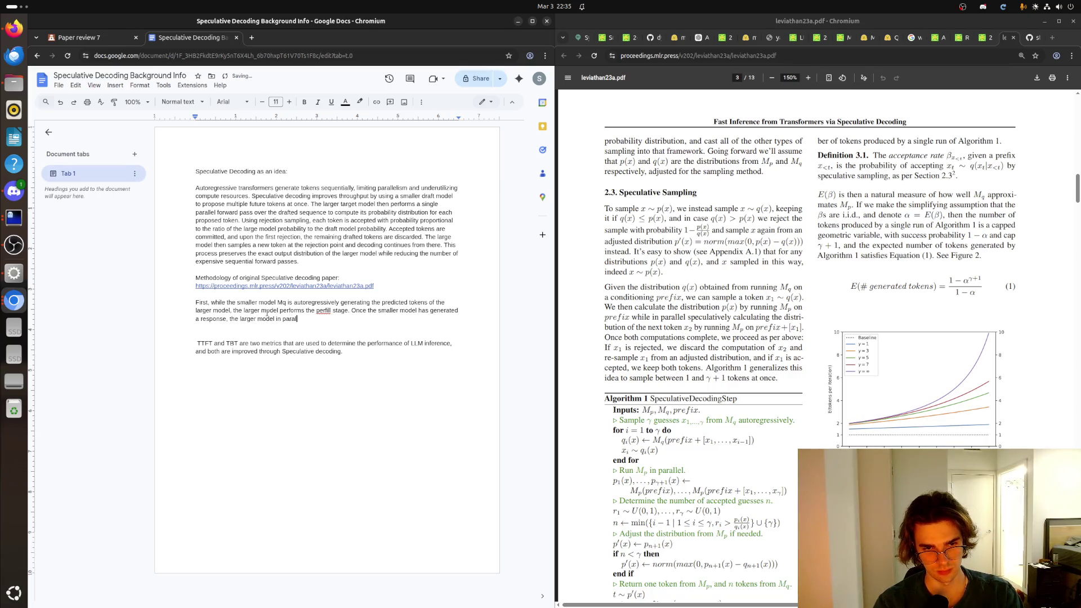
{"action": "type", "text": "lel verifies each token "}
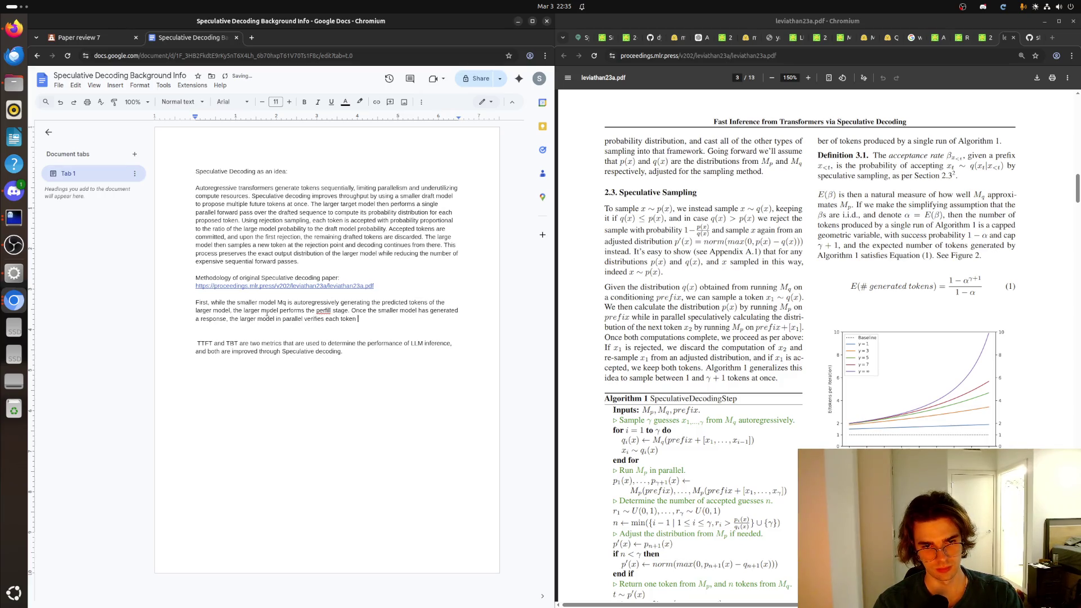
{"action": "type", "text": ". The first token to "}
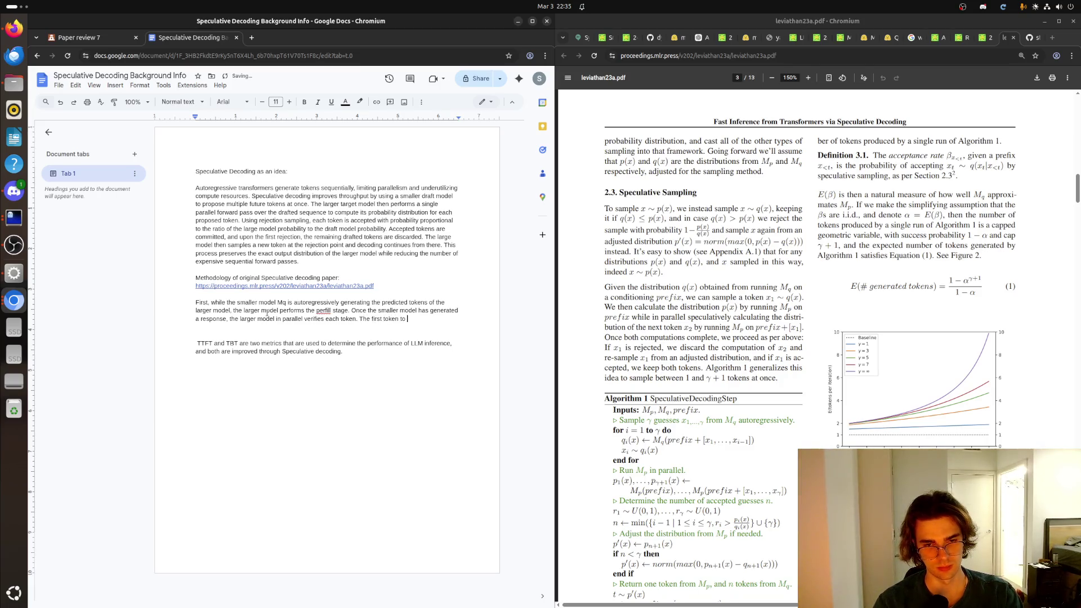
{"action": "type", "text": "come back false"}
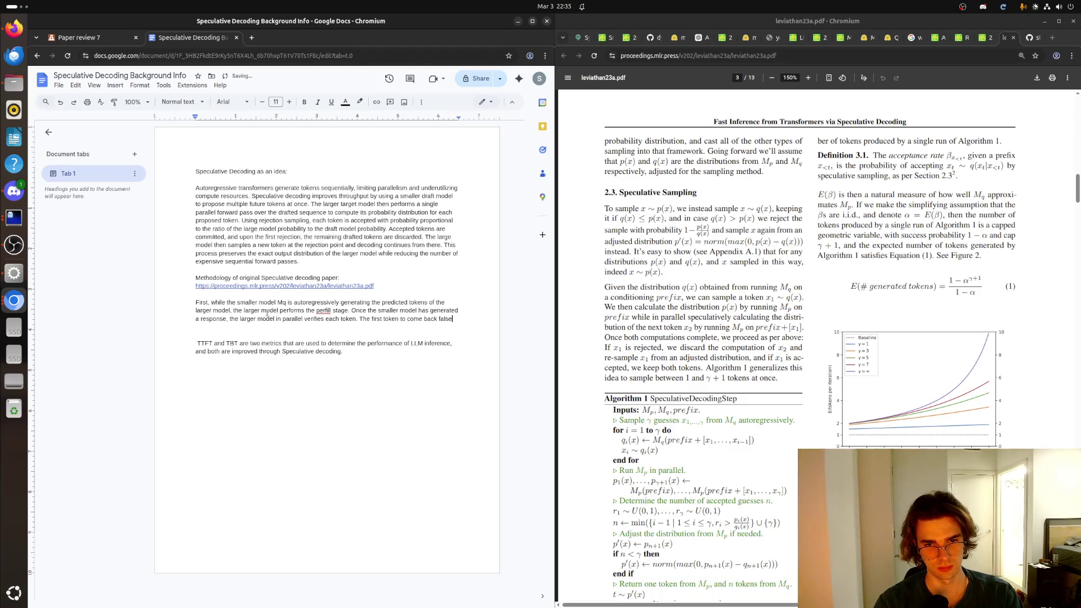
{"action": "type", "text": " is"}
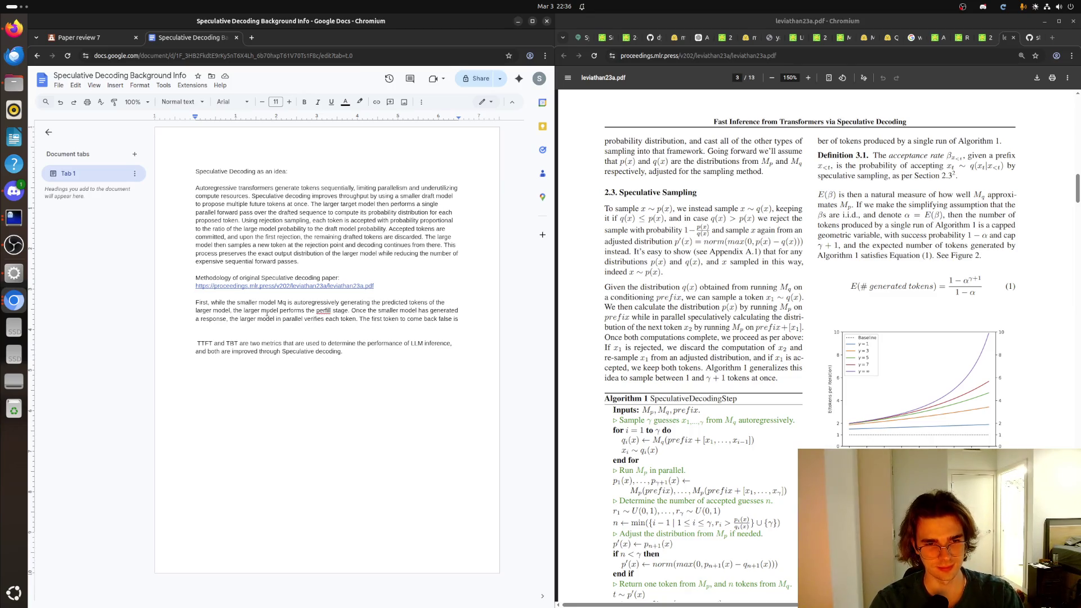
Step: Fix the misspelled 'perfil' to 'prefill' and continue the sentence about tossed tokens
{"action": "right_click", "coordinate": [324, 310]}
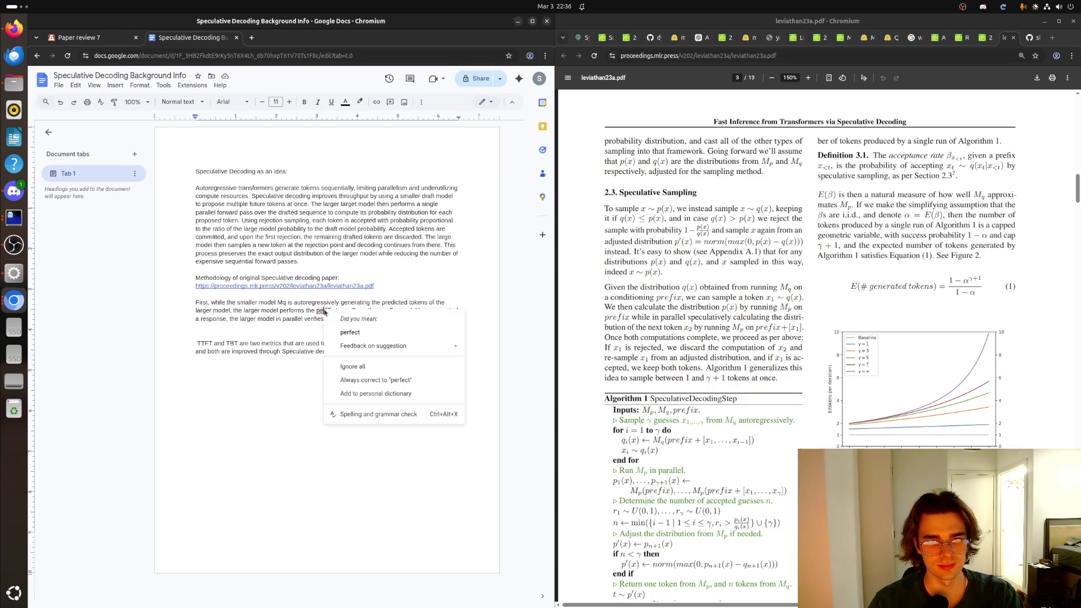
{"action": "left_click", "coordinate": [352, 332]}
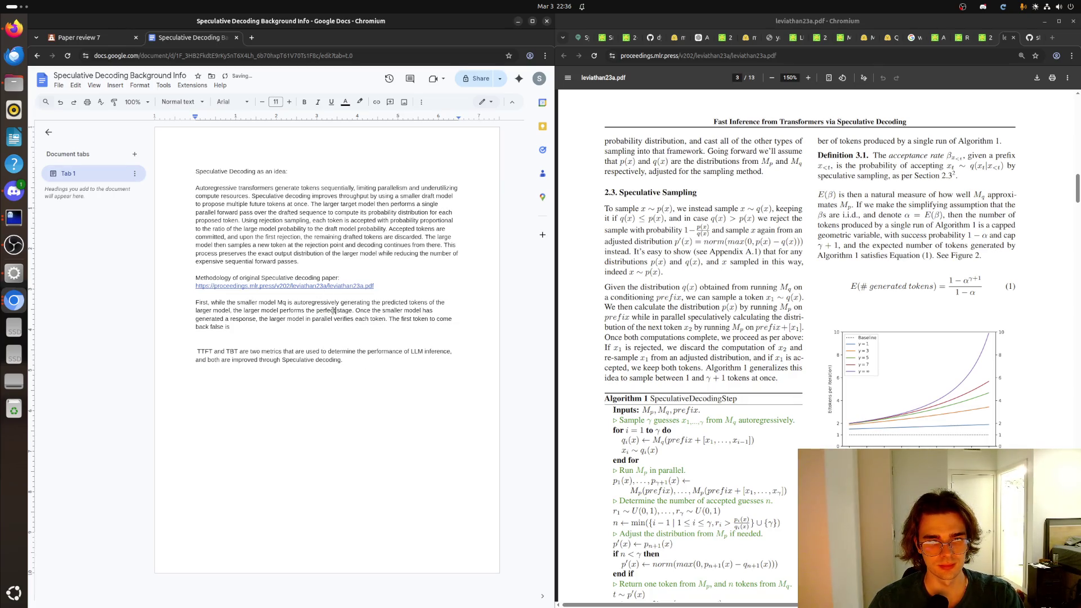
{"action": "key", "text": "BackSpace"}
{"action": "key", "text": "BackSpace"}
{"action": "key", "text": "BackSpace"}
{"action": "key", "text": "BackSpace"}
{"action": "type", "text": "refill"}
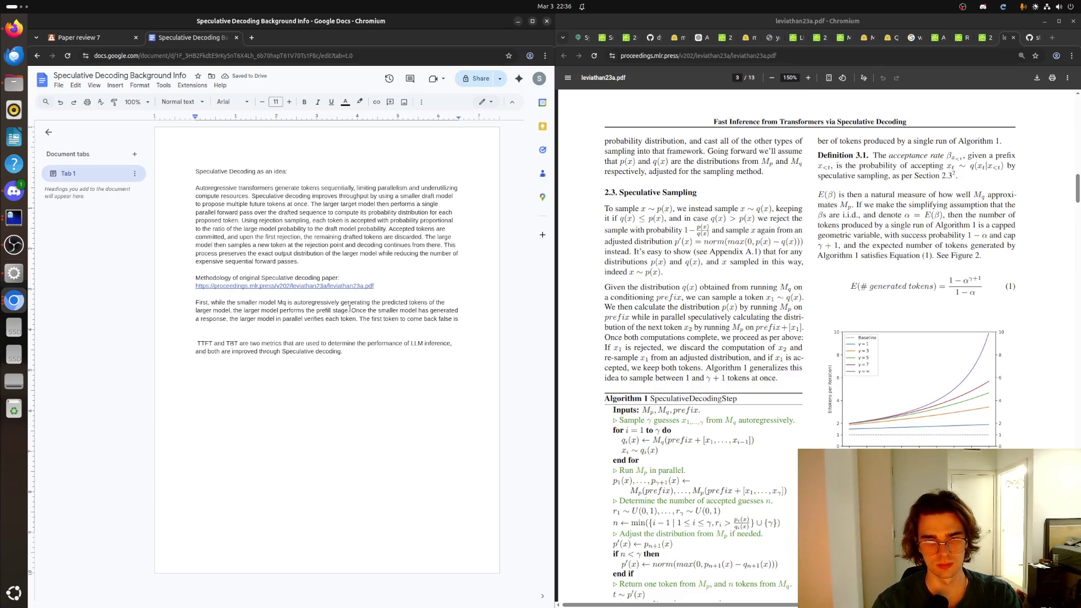
{"action": "type", "text": "  toss"}
{"action": "type", "text": "d with the rest of the tok"}
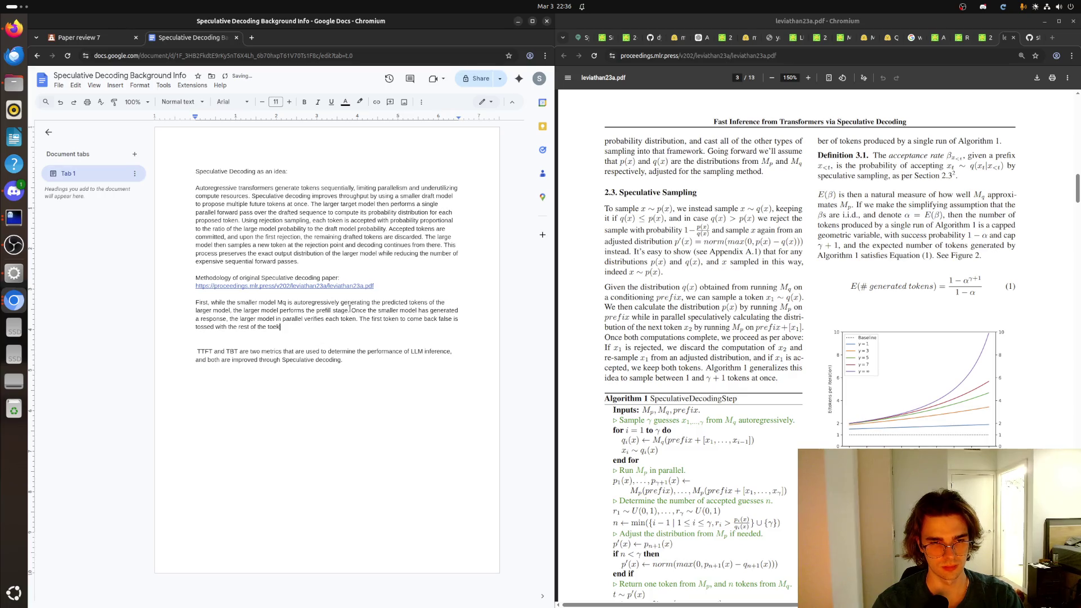
{"action": "type", "text": "ens after it. The large model"}
{"action": "type", "text": ", Mp, then"}
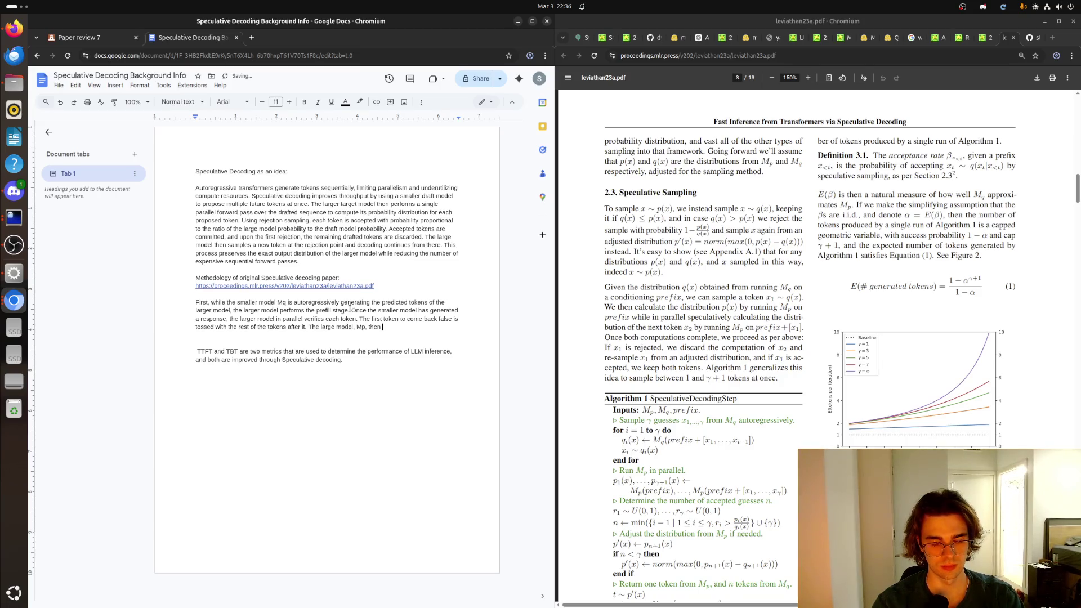
{"action": "type", "text": " generates a"}
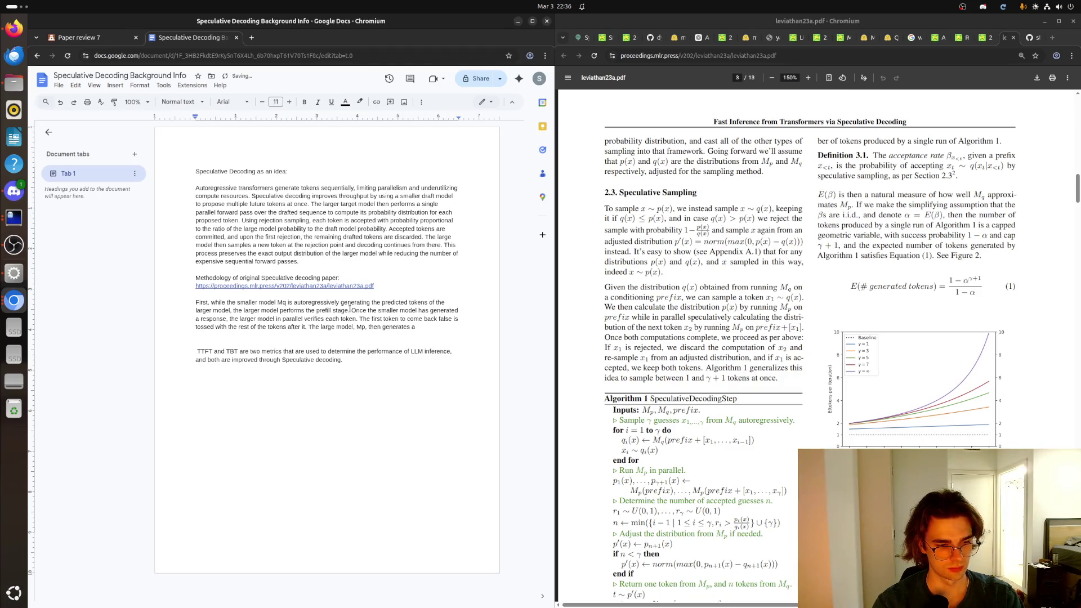
Step: Reword the paragraph ending to 'of tokens + the new token generated by Mp.'
{"action": "key", "text": "BackSpace"}
{"action": "key", "text": "BackSpace"}
{"action": "type", "text": "the next token."}
{"action": "key", "text": "BackSpace"}
{"action": "type", "text": ", and the "}
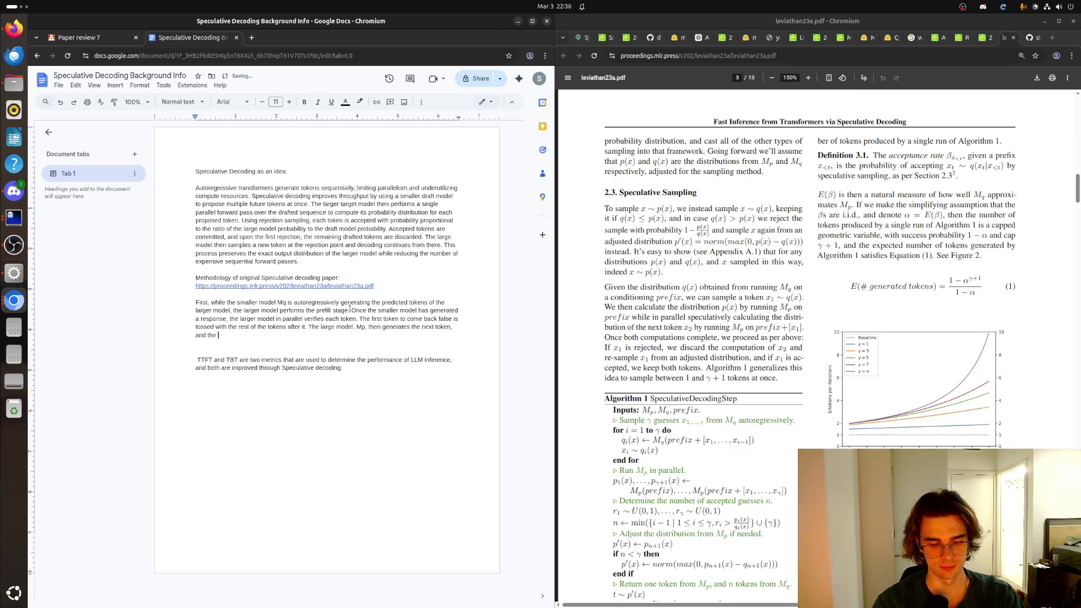
{"action": "type", "text": "smaller model"}
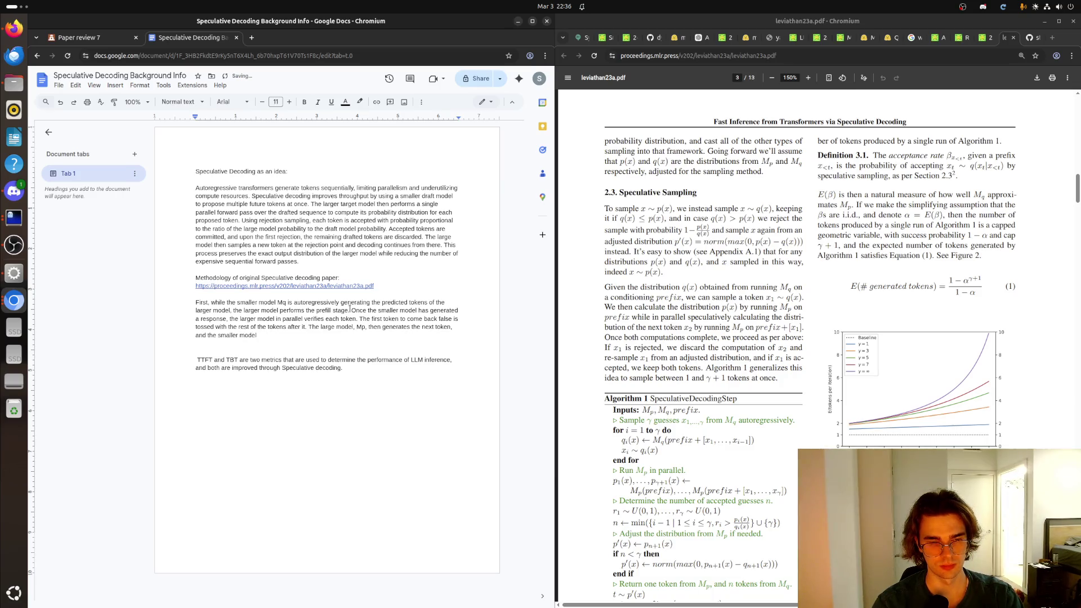
{"action": "type", "text": " speculates again from the verified prefix of t"}
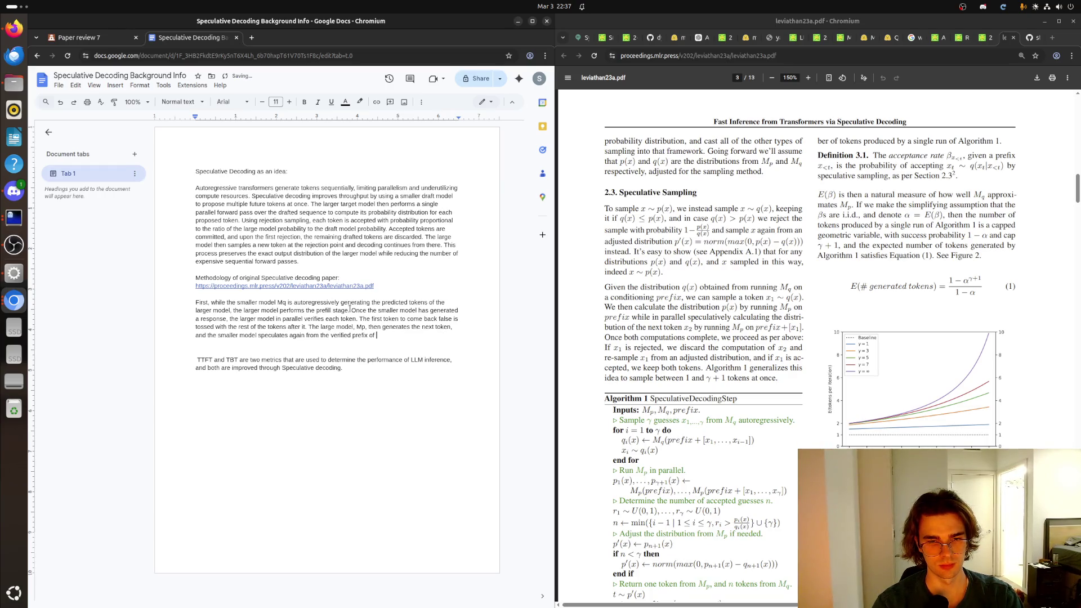
{"action": "type", "text": "okens"}
{"action": "key", "text": "BackSpace"}
{"action": "key", "text": "BackSpace"}
{"action": "key", "text": "BackSpace"}
{"action": "key", "text": "BackSpace"}
{"action": "key", "text": "BackSpace"}
{"action": "key", "text": "BackSpace"}
{"action": "type", "text": ">1"}
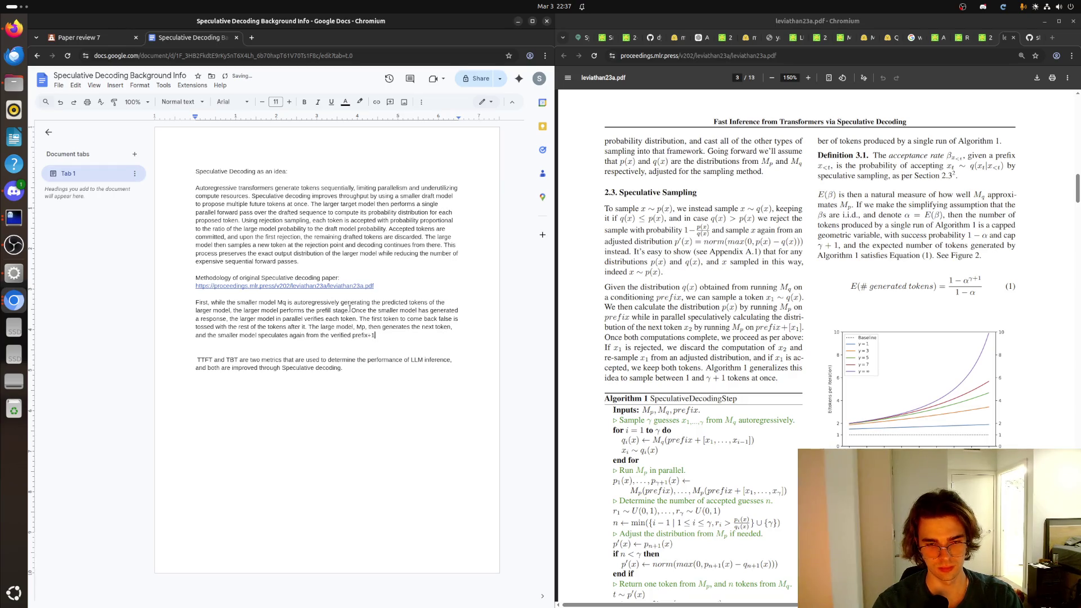
{"action": "key", "text": "BackSpace"}
{"action": "key", "text": "BackSpace"}
{"action": "type", "text": "of tokens "}
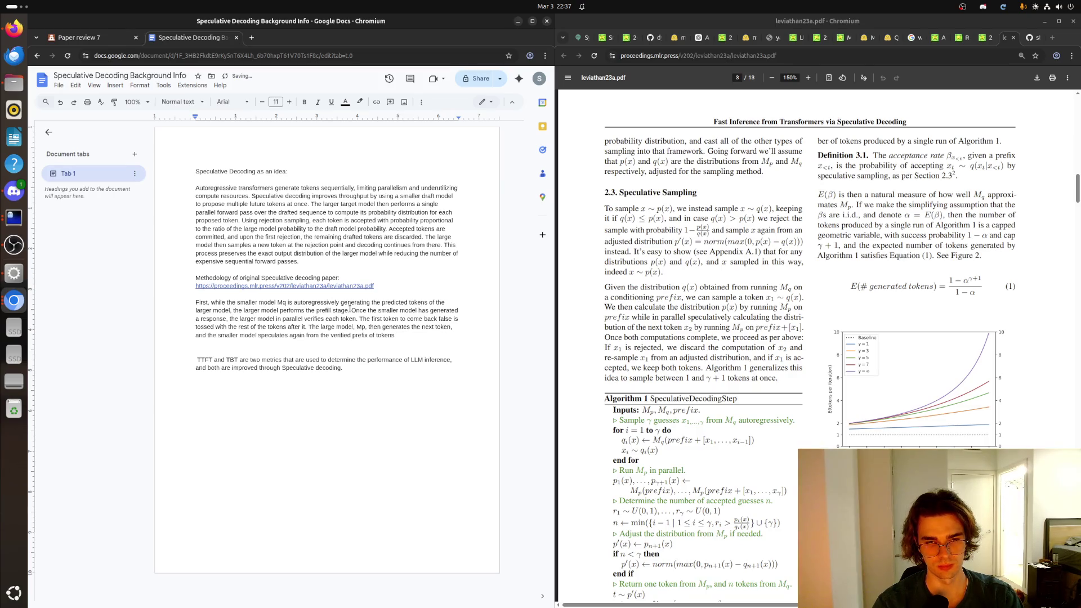
{"action": "type", "text": "+ the new token generated by Mp."}
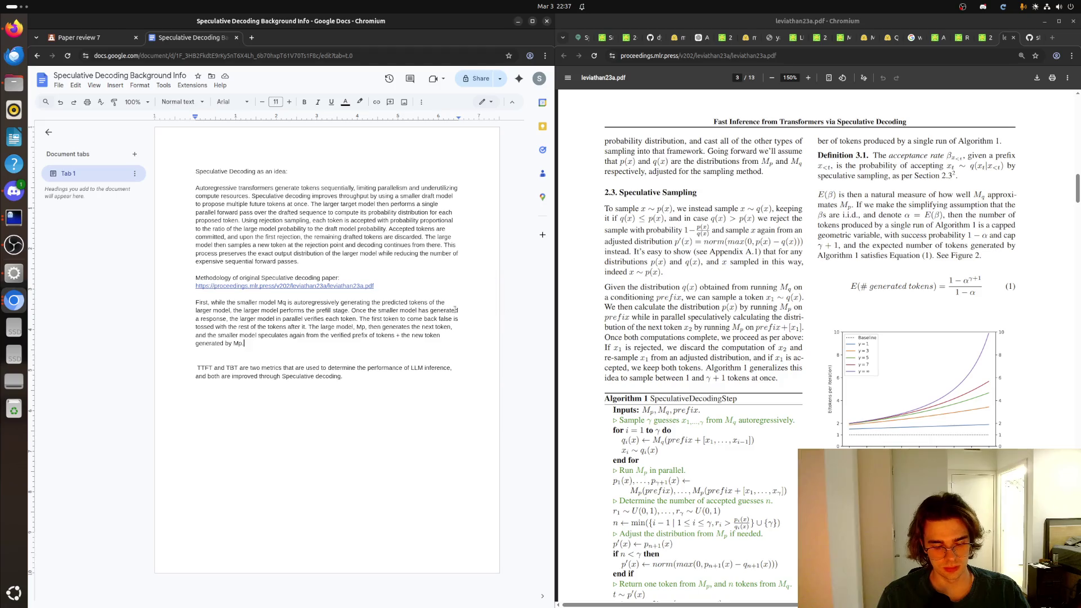
{"action": "type", "text": "This is repeated until "}
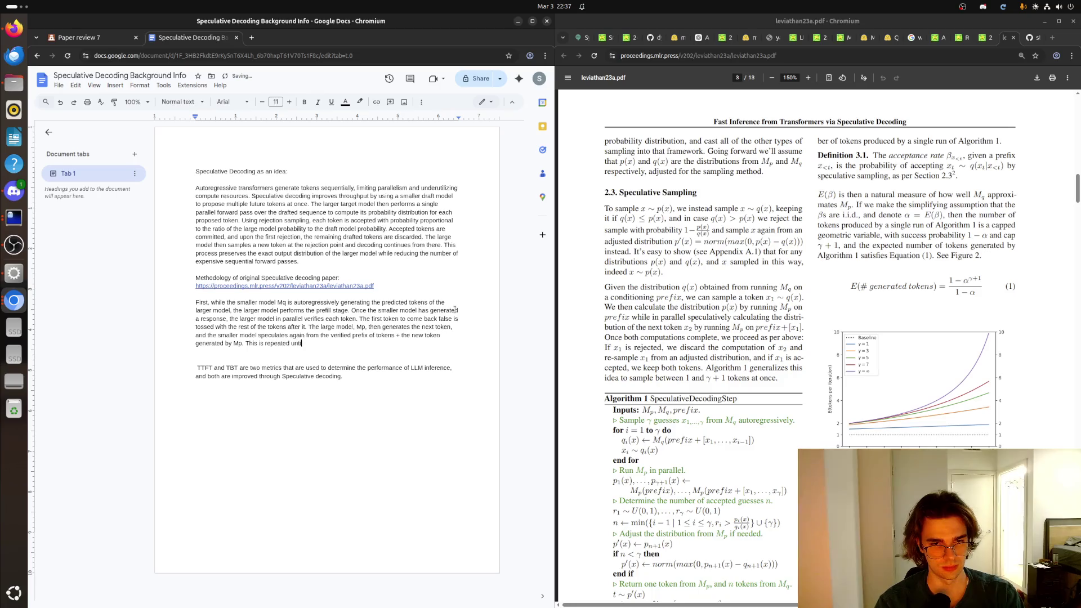
{"action": "type", "text": "no tokens are rejected and the "}
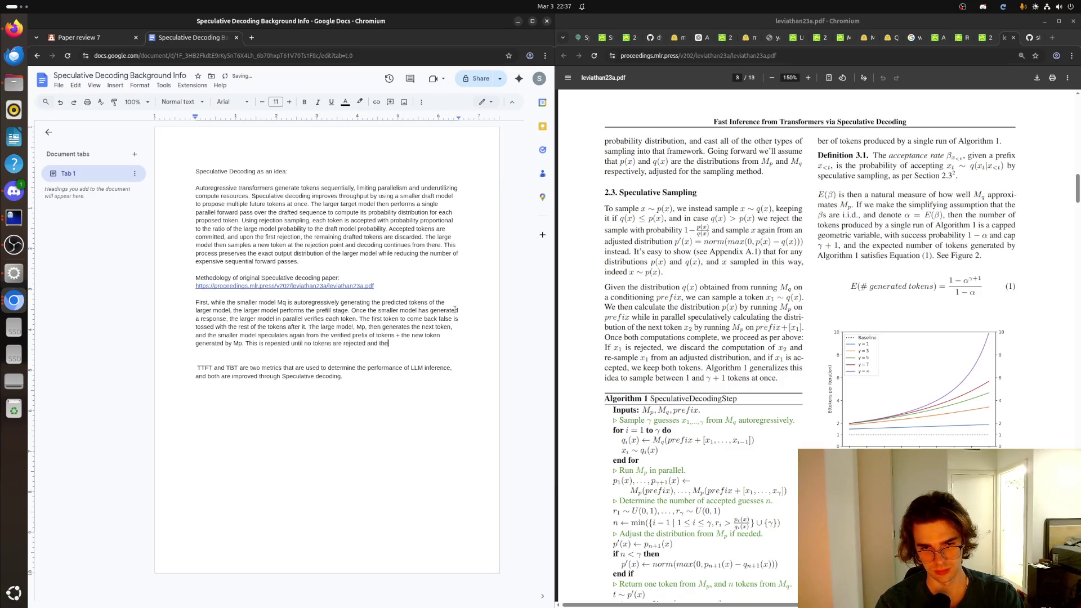
{"action": "type", "text": "out"}
{"action": "type", "text": "put"}
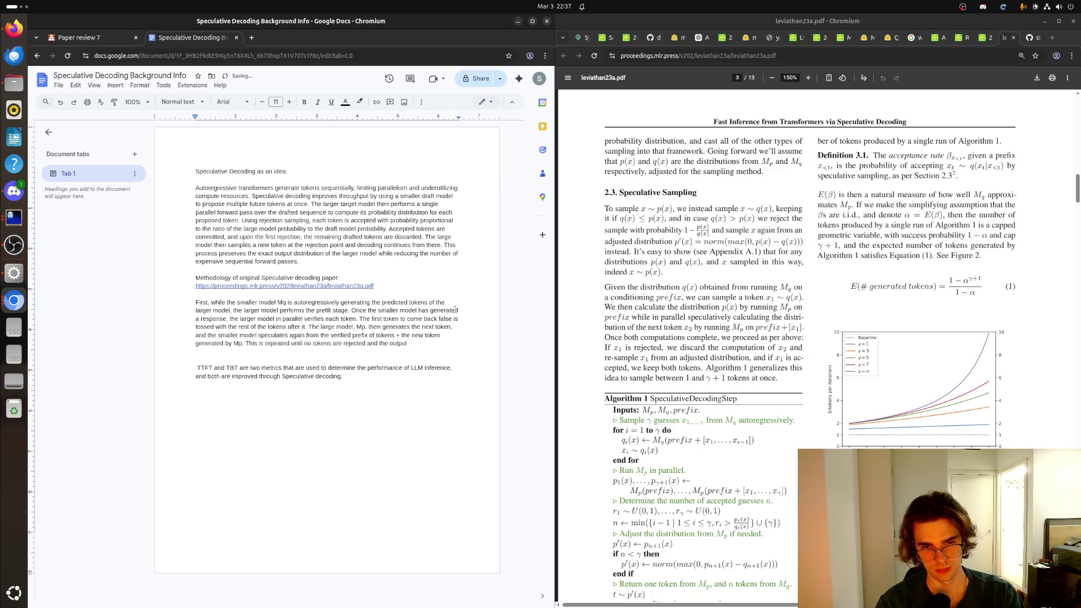
{"action": "type", "text": " of Mq matches the output "}
{"action": "type", "text": "of Mp. "}
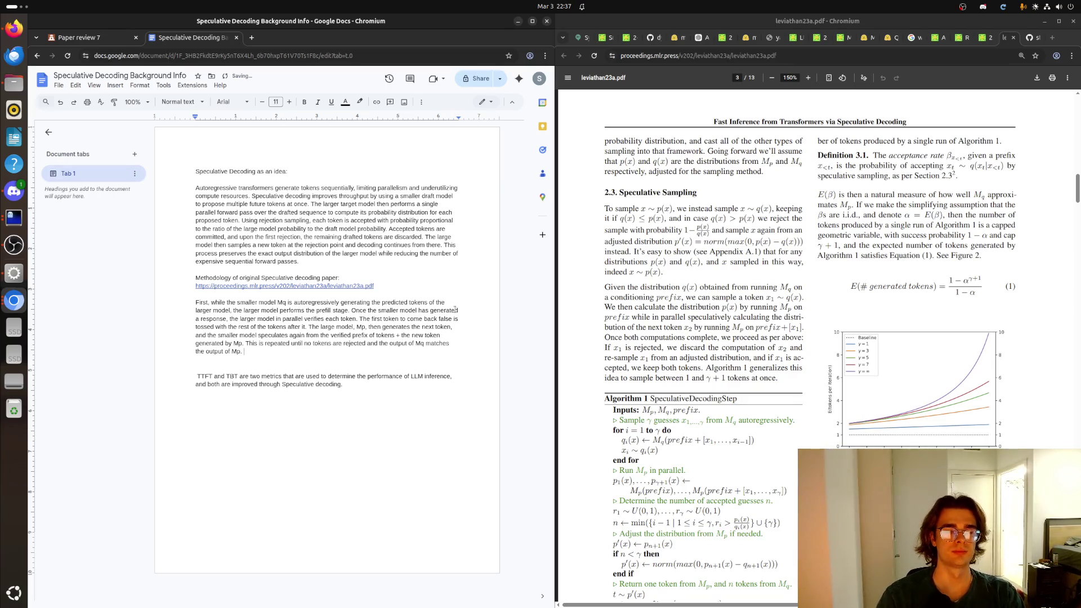
{"action": "type", "text": "If there is a rejection "}
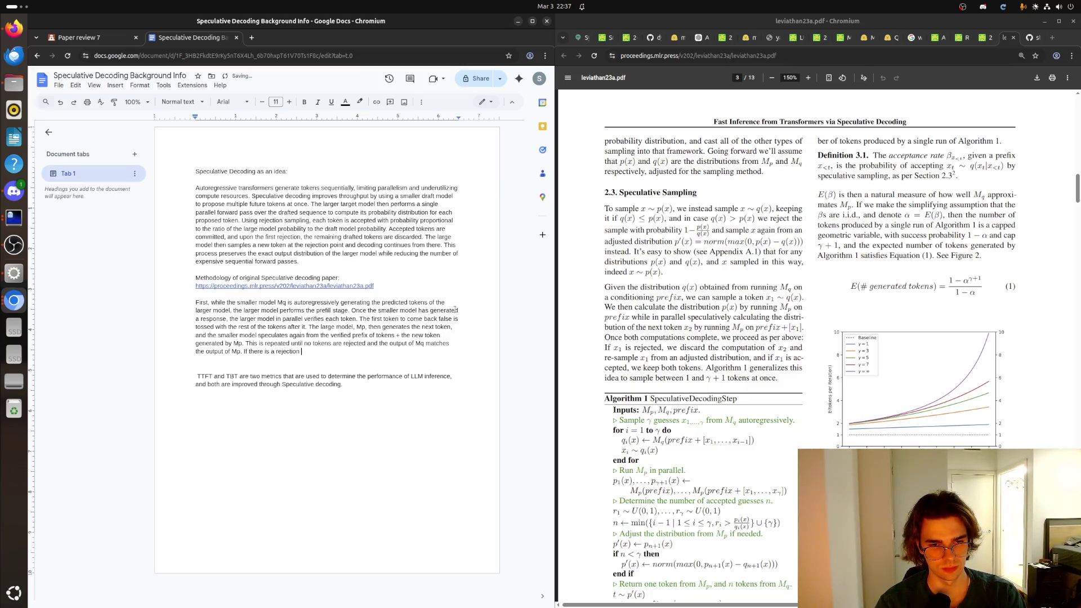
{"action": "type", "text": "rate of"}
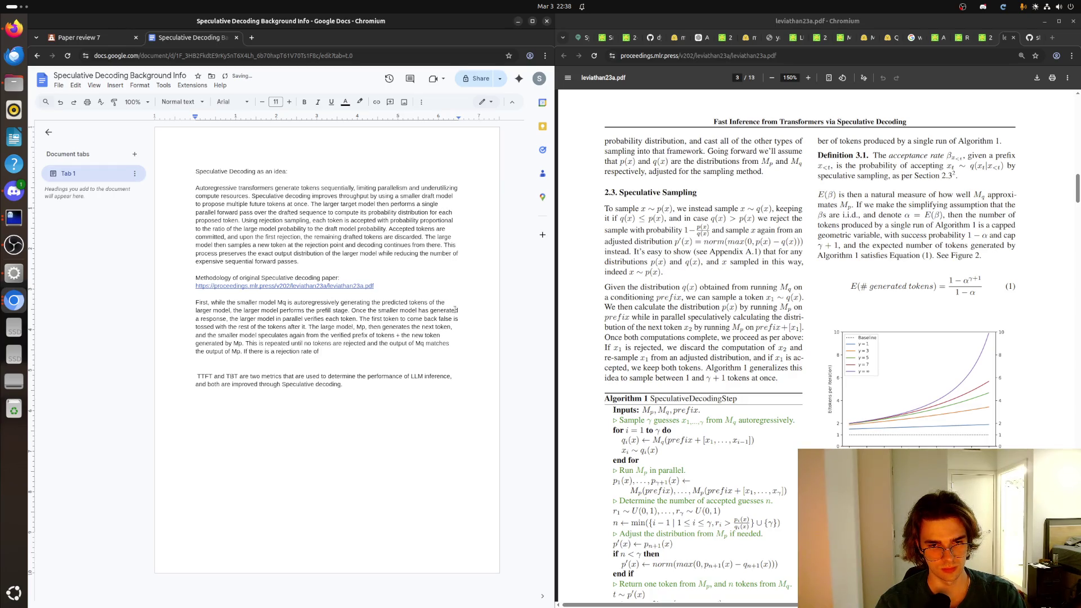
Step: Retype the rejection-rate clause and the sentence about latency and throughput
{"action": "key", "text": "BackSpace"}
{"action": "key", "text": "BackSpace"}
{"action": "key", "text": "BackSpace"}
{"action": "key", "text": "BackSpace"}
{"action": "key", "text": "BackSpace"}
{"action": "key", "text": "BackSpace"}
{"action": "type", "text": "the E"}
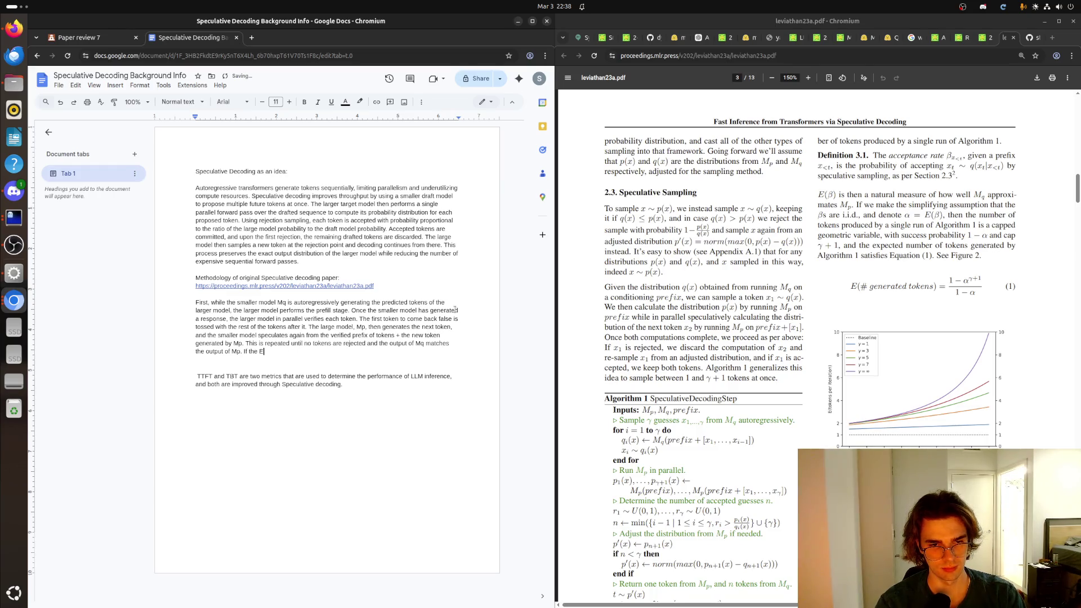
{"action": "type", "text": "[rejection rate of token]"}
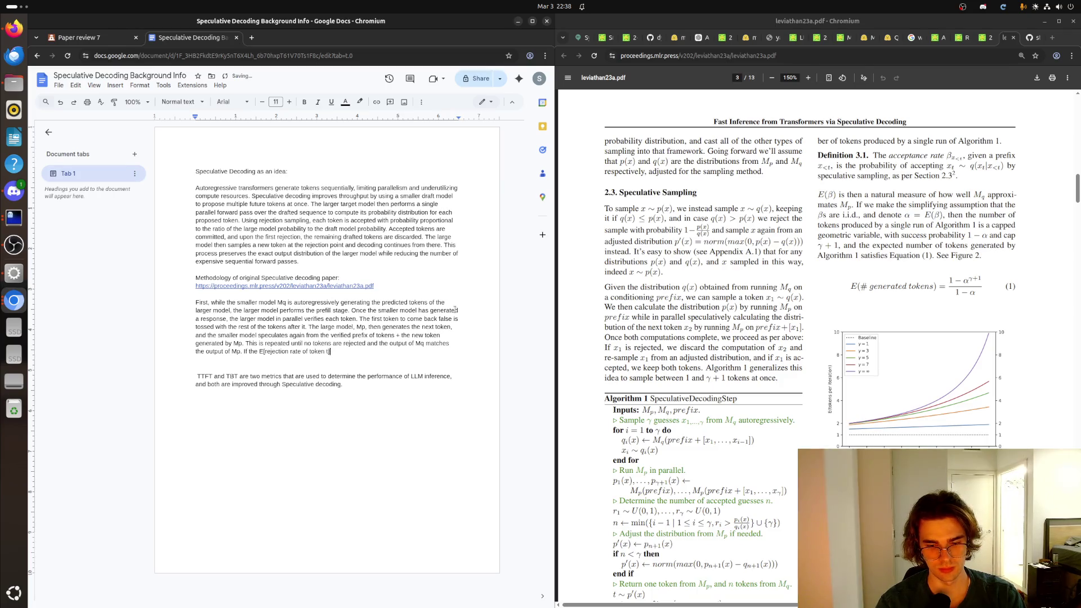
{"action": "type", "text": " then there are "}
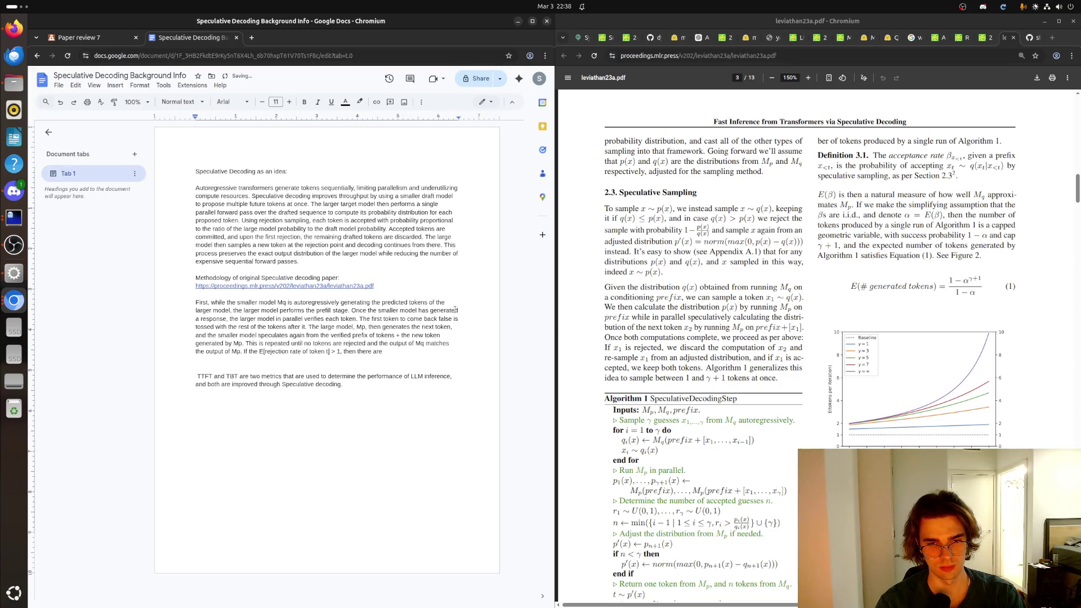
{"action": "type", "text": "gains that c"}
{"action": "type", "text": "an be made "}
{"action": "type", "text": "rom specual"}
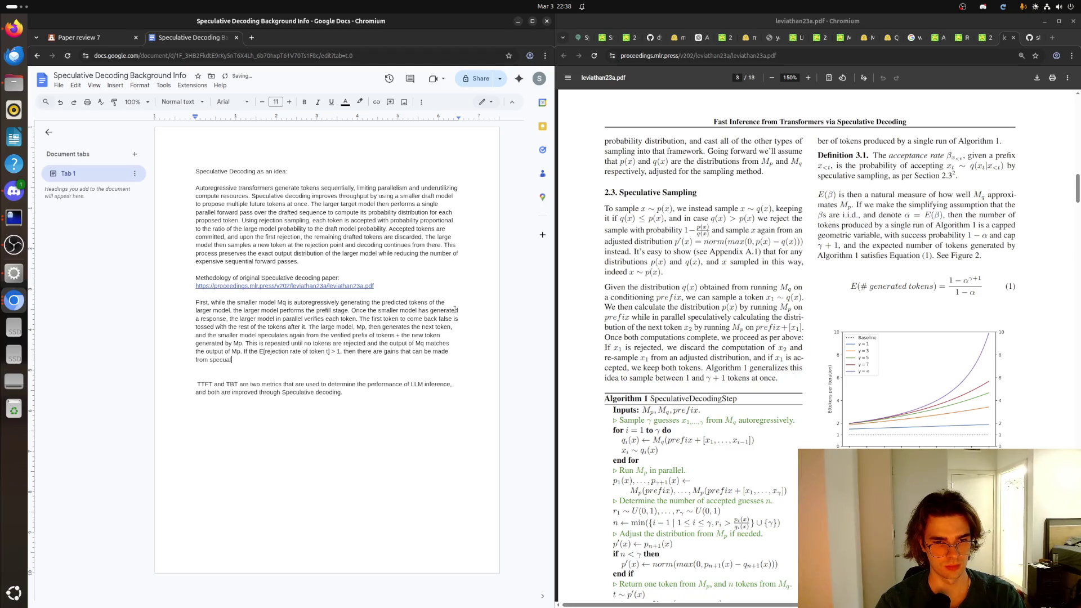
{"action": "type", "text": "ttive decoding.Otherw"}
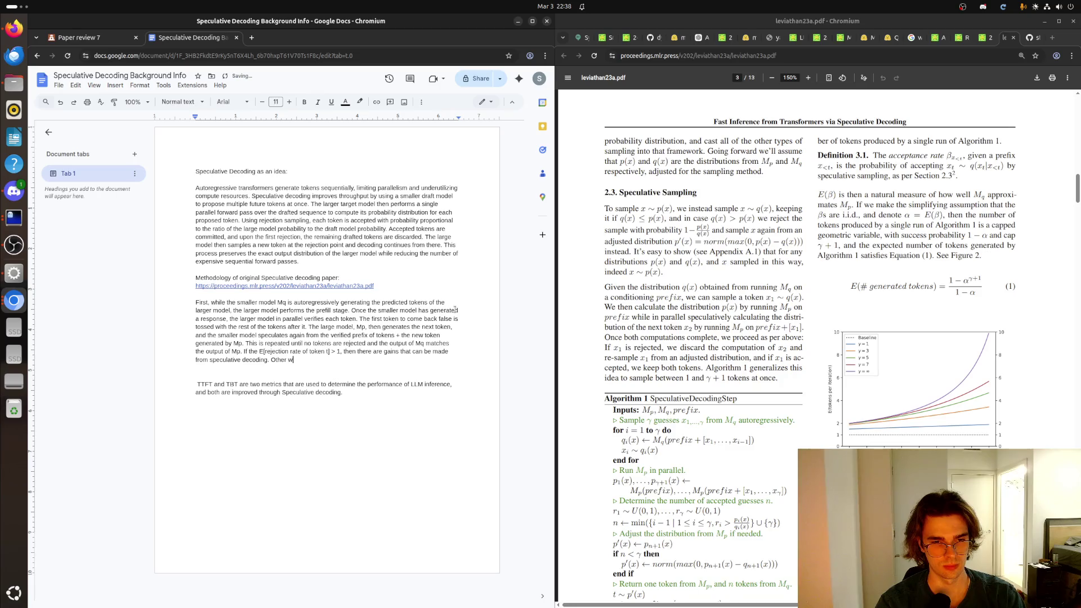
{"action": "type", "text": "ise, speculative decoding s"}
{"action": "type", "text": "imply hurts inf"}
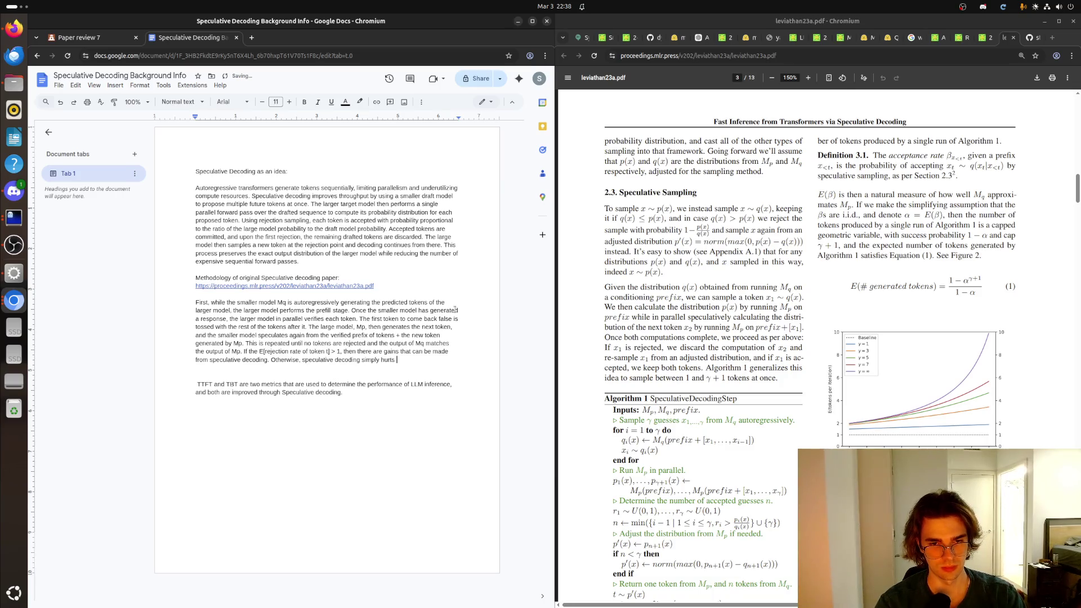
{"action": "type", "text": "erence latency "}
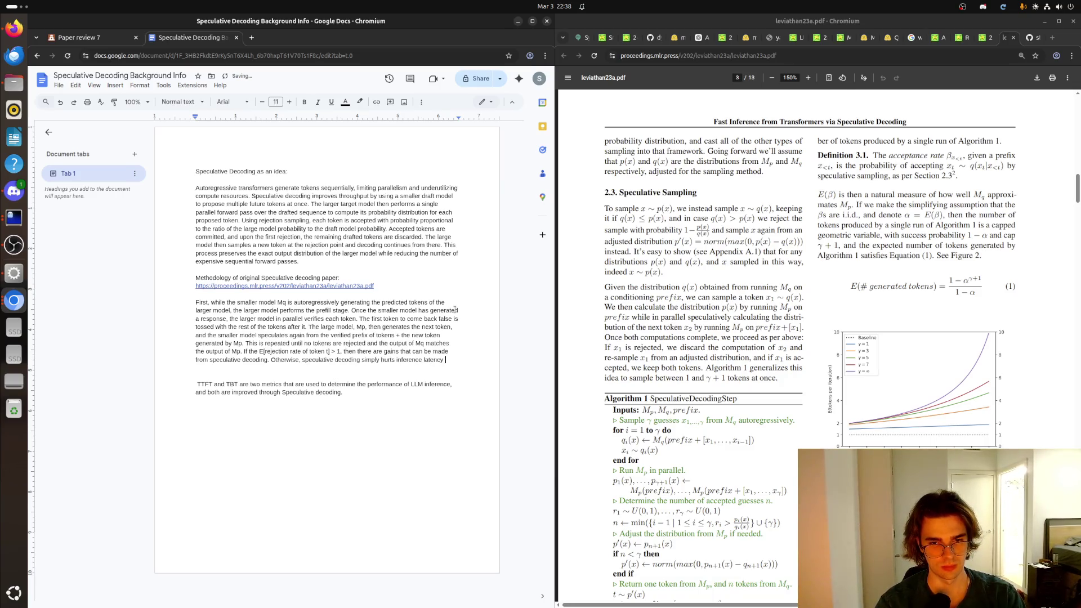
{"action": "type", "text": "and throughput."}
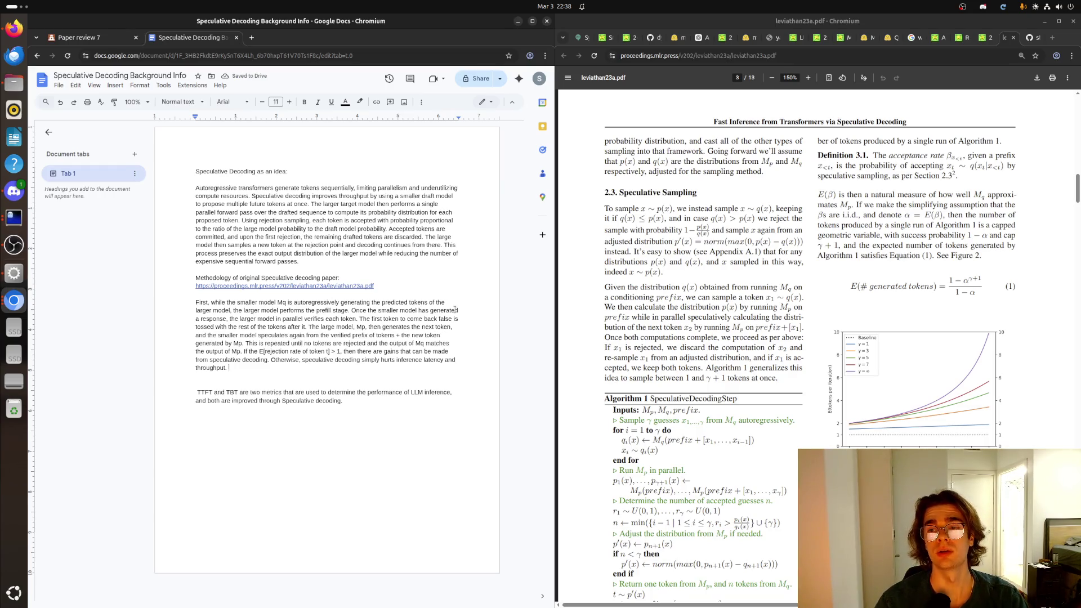
{"action": "scroll", "coordinate": [1002, 429], "scroll_direction": "down", "scroll_amount": 3}
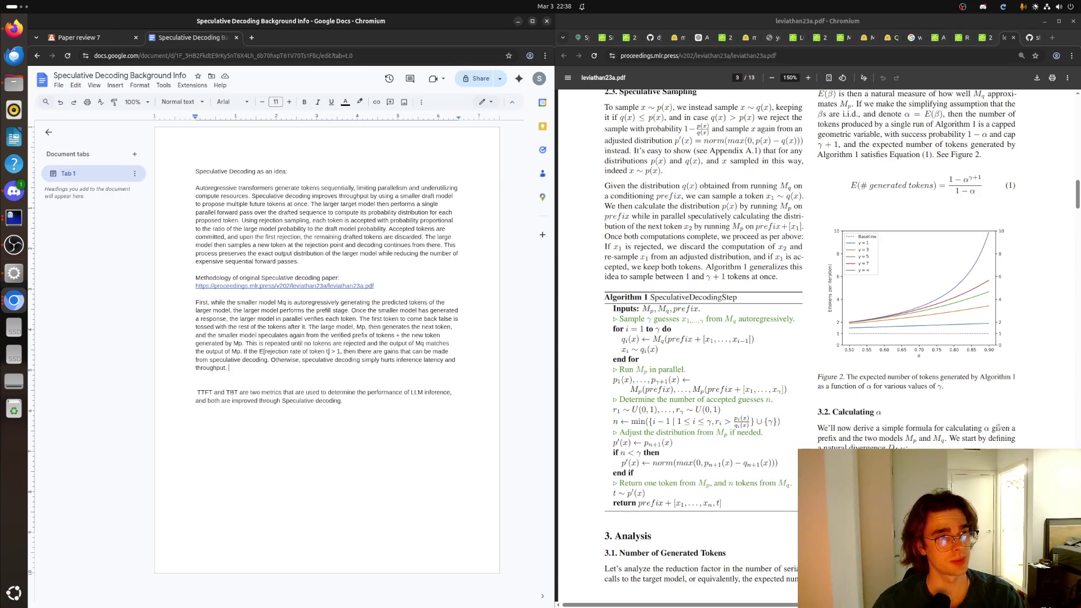
{"action": "scroll", "coordinate": [969, 409], "scroll_direction": "down", "scroll_amount": 3}
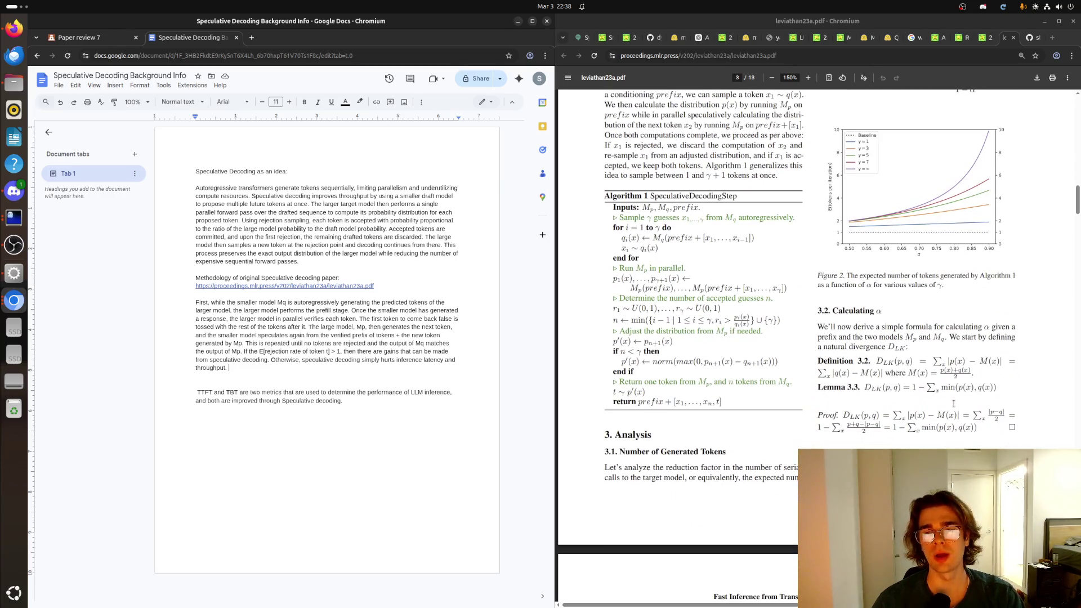
{"action": "scroll", "coordinate": [954, 404], "scroll_direction": "up", "scroll_amount": 2}
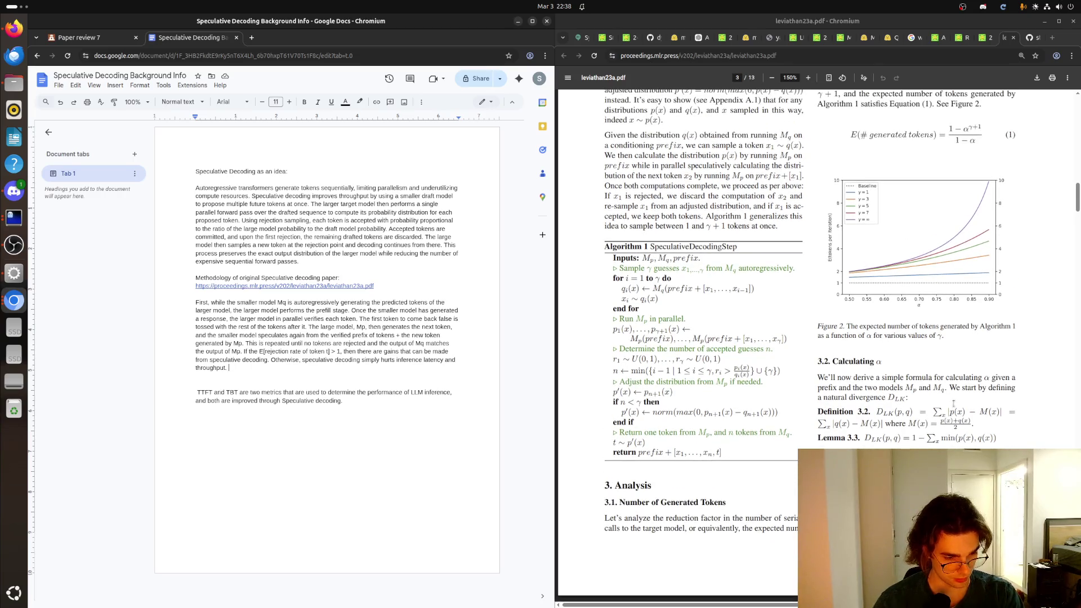
{"action": "scroll", "coordinate": [954, 403], "scroll_direction": "up", "scroll_amount": 2}
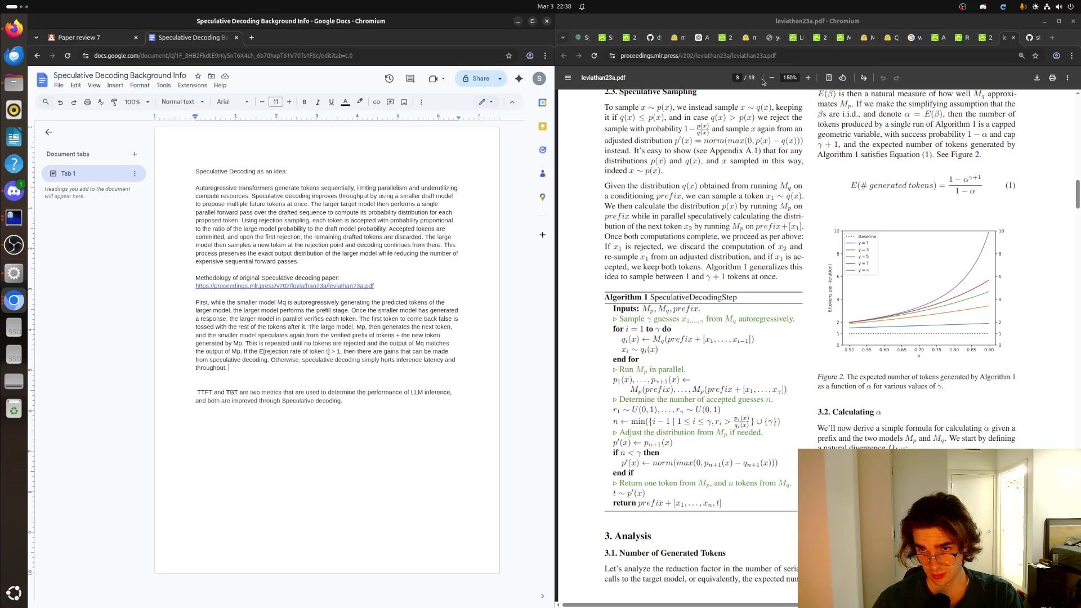
Step: Zoom the PDF viewer out to 125% around Algorithm 1
{"action": "left_click", "coordinate": [823, 179]}
{"action": "key", "text": "ctrl+minus"}
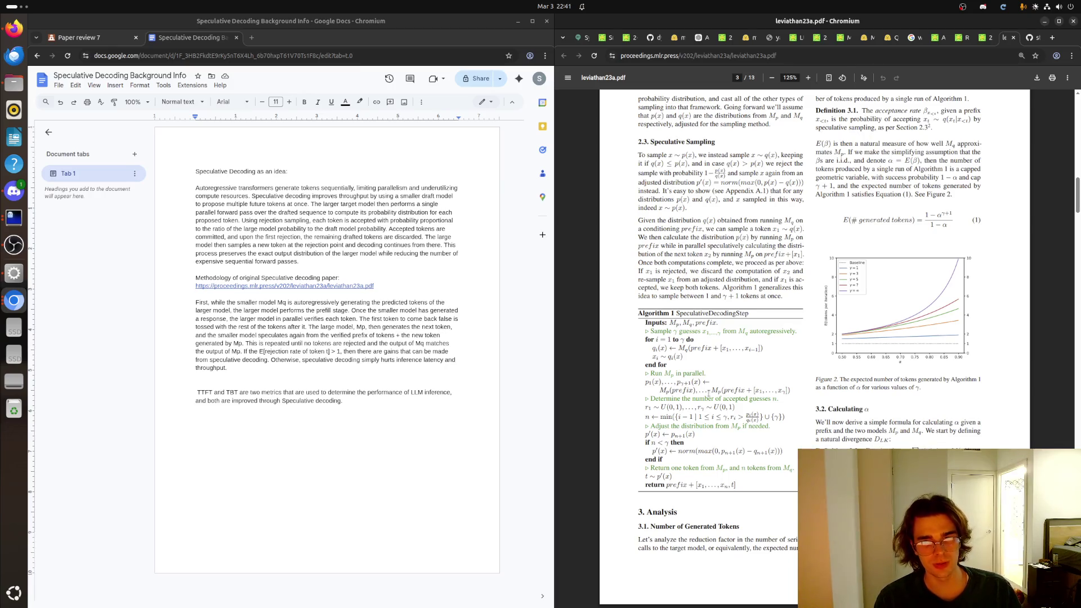
{"action": "scroll", "coordinate": [773, 292], "scroll_direction": "up", "scroll_amount": 3}
{"action": "scroll", "coordinate": [773, 292], "scroll_direction": "up", "scroll_amount": 10}
{"action": "scroll", "coordinate": [773, 293], "scroll_direction": "up", "scroll_amount": 1}
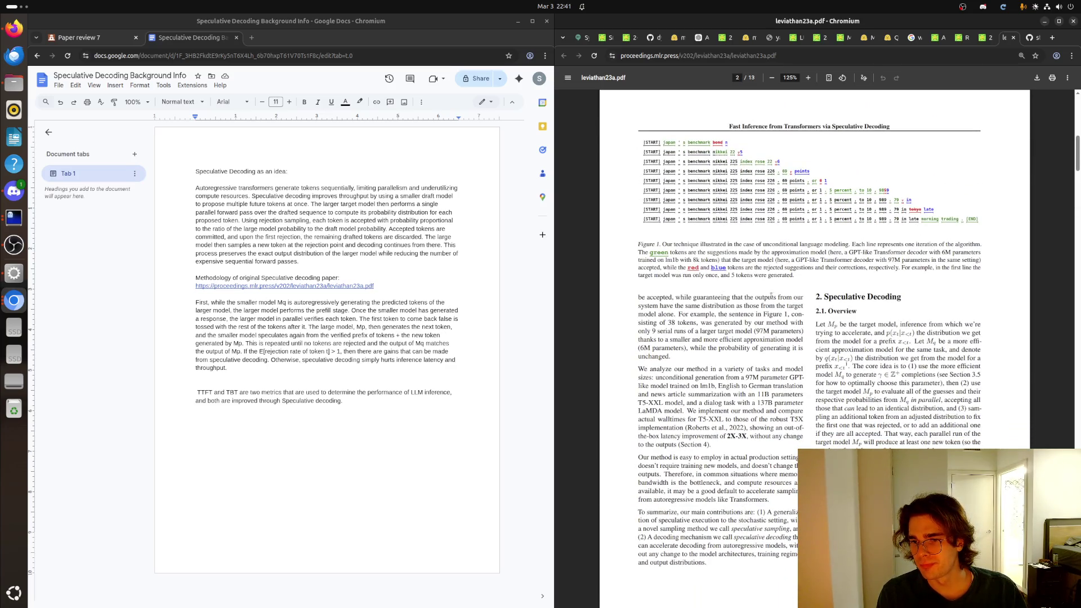
{"action": "scroll", "coordinate": [771, 296], "scroll_direction": "up", "scroll_amount": 3}
{"action": "scroll", "coordinate": [770, 300], "scroll_direction": "up", "scroll_amount": 2}
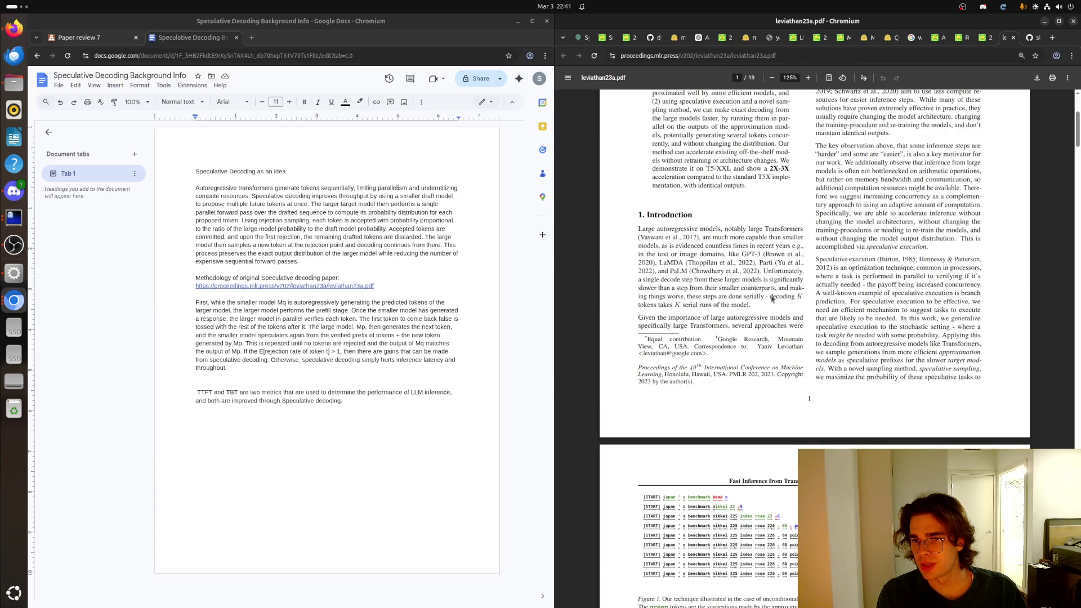
{"action": "scroll", "coordinate": [771, 299], "scroll_direction": "up", "scroll_amount": 2}
{"action": "scroll", "coordinate": [771, 299], "scroll_direction": "up", "scroll_amount": 1}
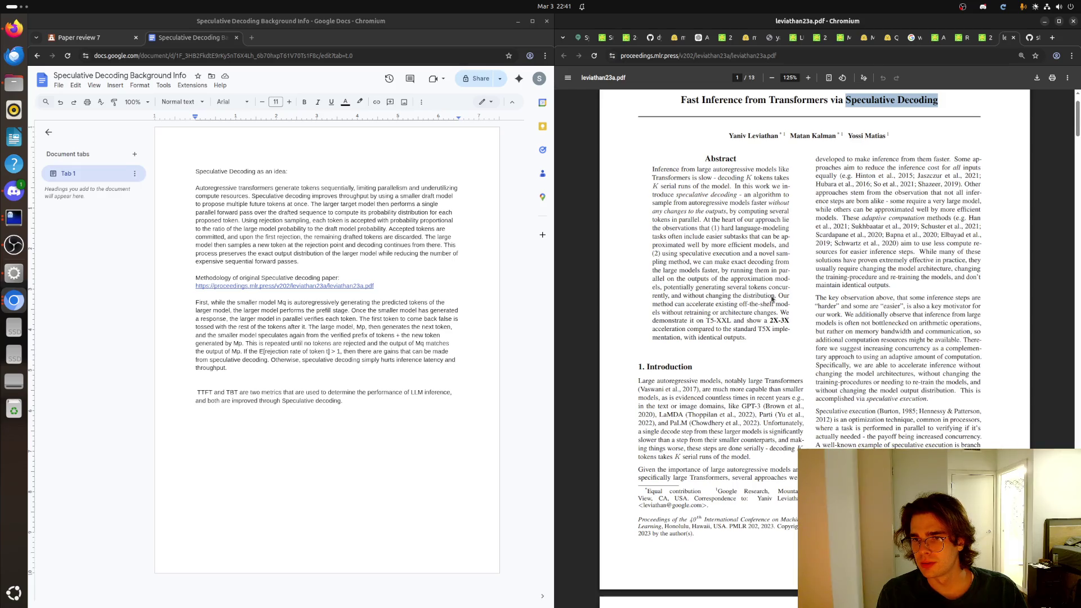
{"action": "scroll", "coordinate": [771, 299], "scroll_direction": "up", "scroll_amount": 1}
{"action": "scroll", "coordinate": [771, 300], "scroll_direction": "down", "scroll_amount": 3}
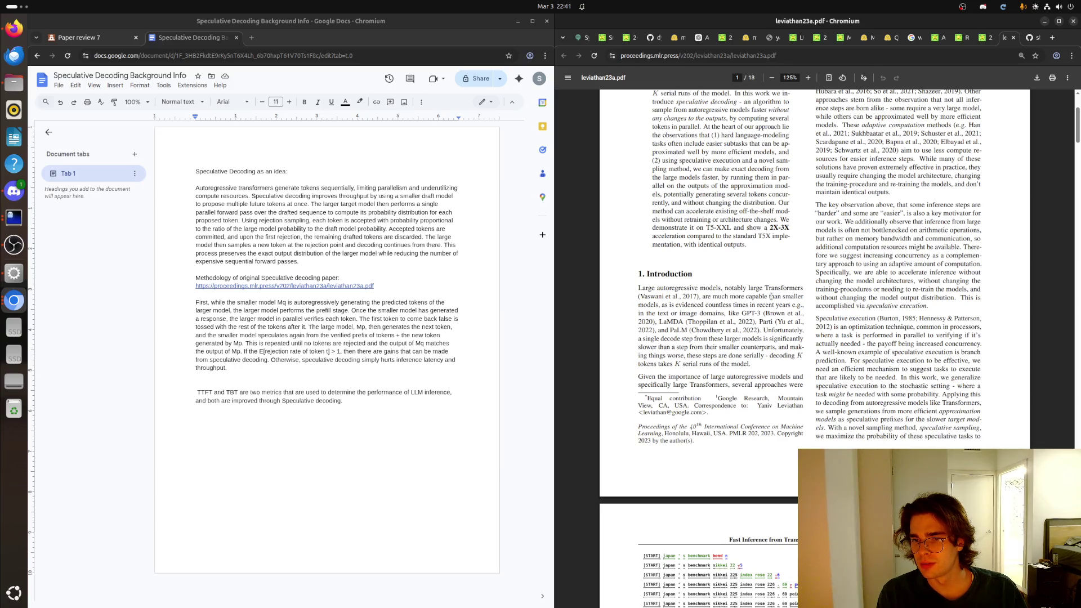
{"action": "scroll", "coordinate": [772, 297], "scroll_direction": "down", "scroll_amount": 2}
{"action": "scroll", "coordinate": [771, 297], "scroll_direction": "down", "scroll_amount": 4}
{"action": "scroll", "coordinate": [771, 297], "scroll_direction": "down", "scroll_amount": 3}
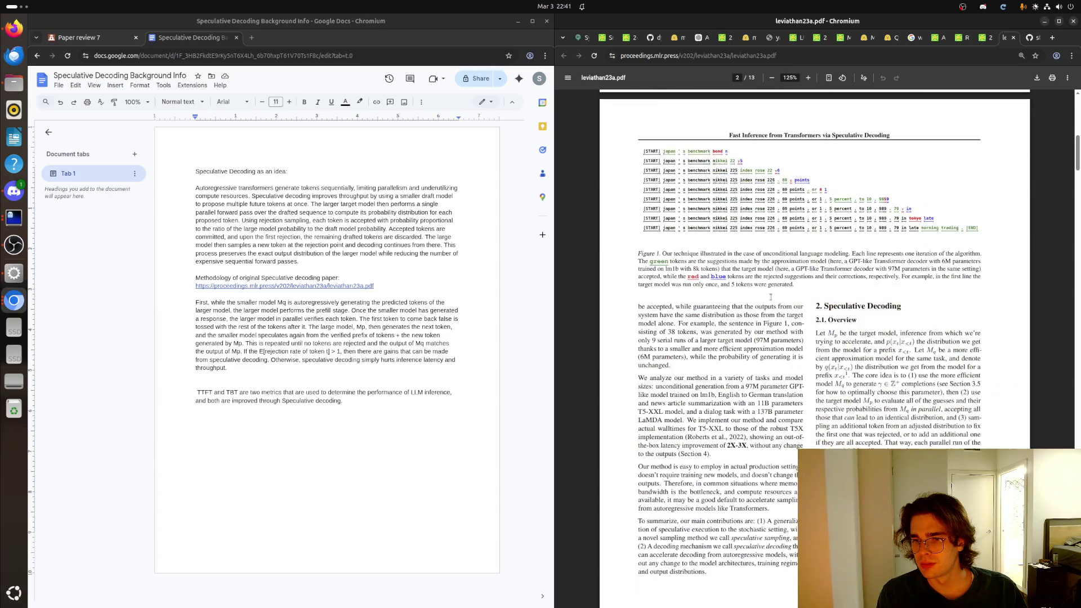
{"action": "scroll", "coordinate": [771, 297], "scroll_direction": "up", "scroll_amount": 1}
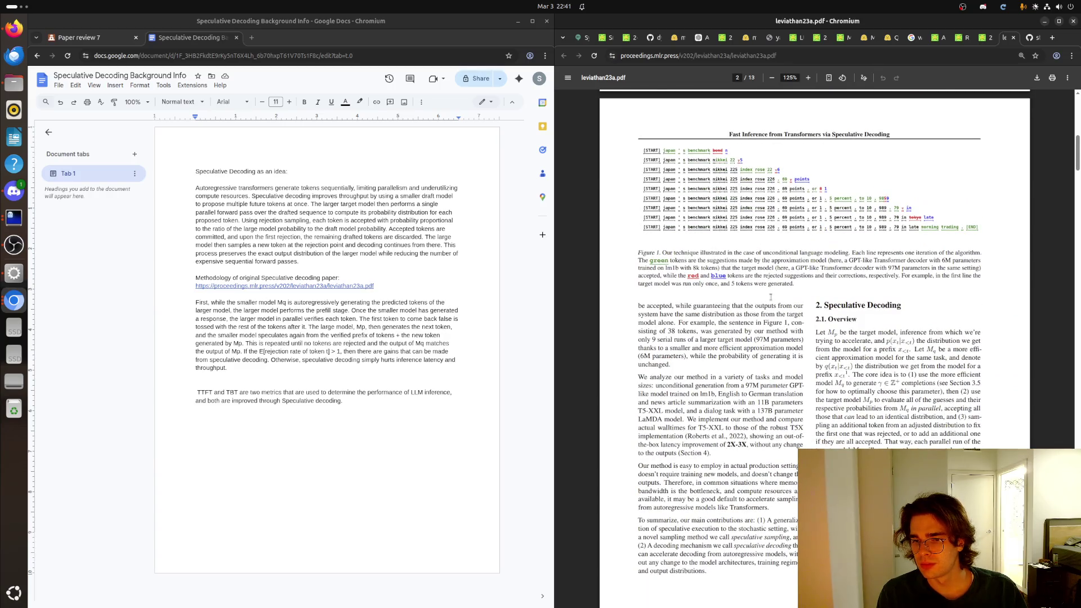
{"action": "scroll", "coordinate": [771, 297], "scroll_direction": "down", "scroll_amount": 2}
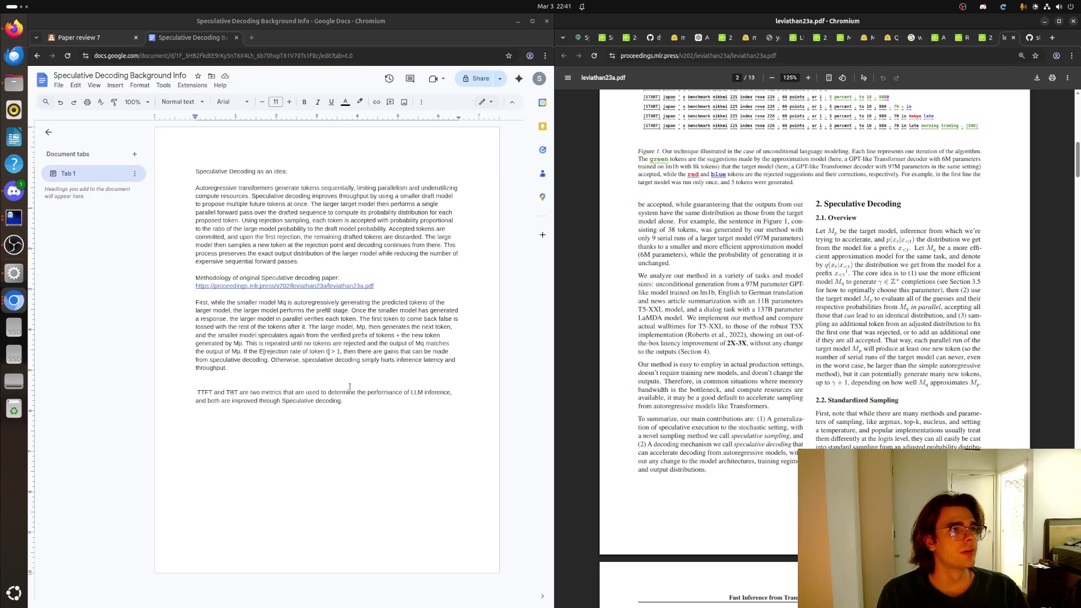
{"action": "scroll", "coordinate": [693, 404], "scroll_direction": "down", "scroll_amount": 2}
{"action": "scroll", "coordinate": [693, 404], "scroll_direction": "down", "scroll_amount": 2}
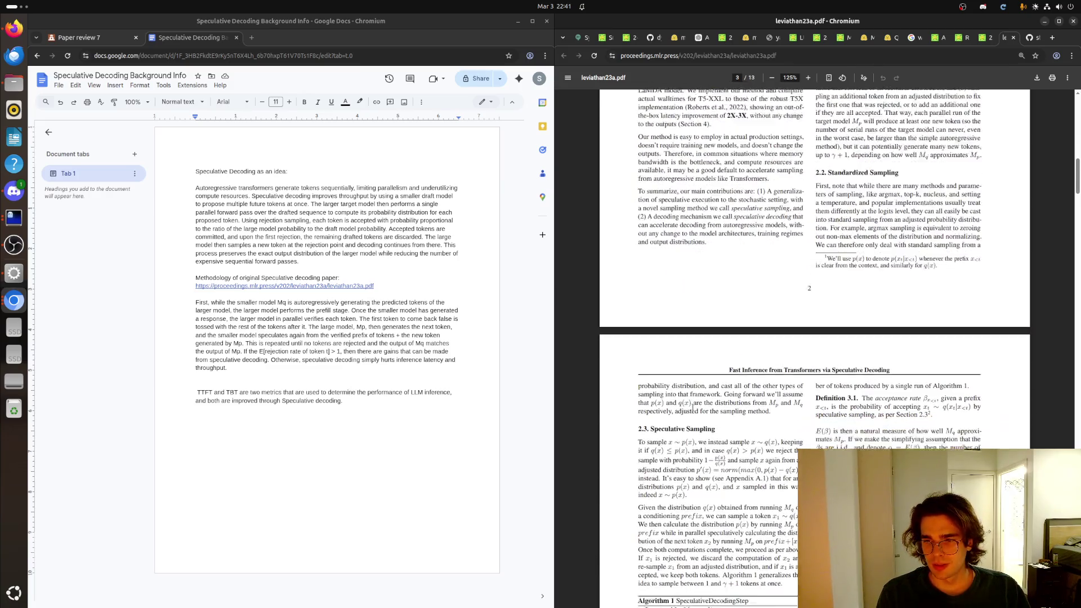
{"action": "scroll", "coordinate": [692, 404], "scroll_direction": "down", "scroll_amount": 2}
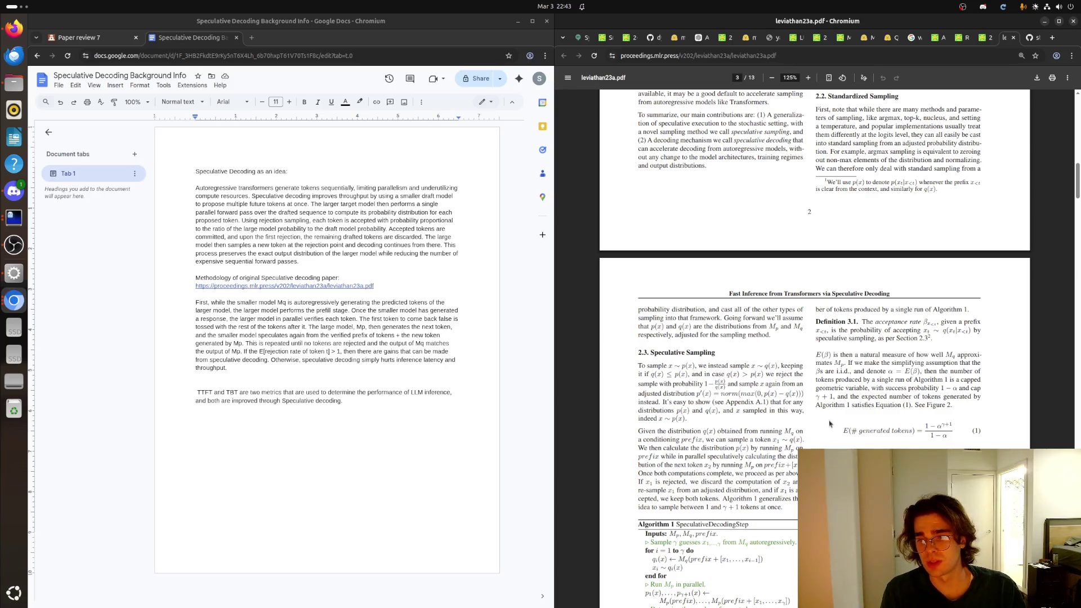
{"action": "scroll", "coordinate": [822, 415], "scroll_direction": "down", "scroll_amount": 1}
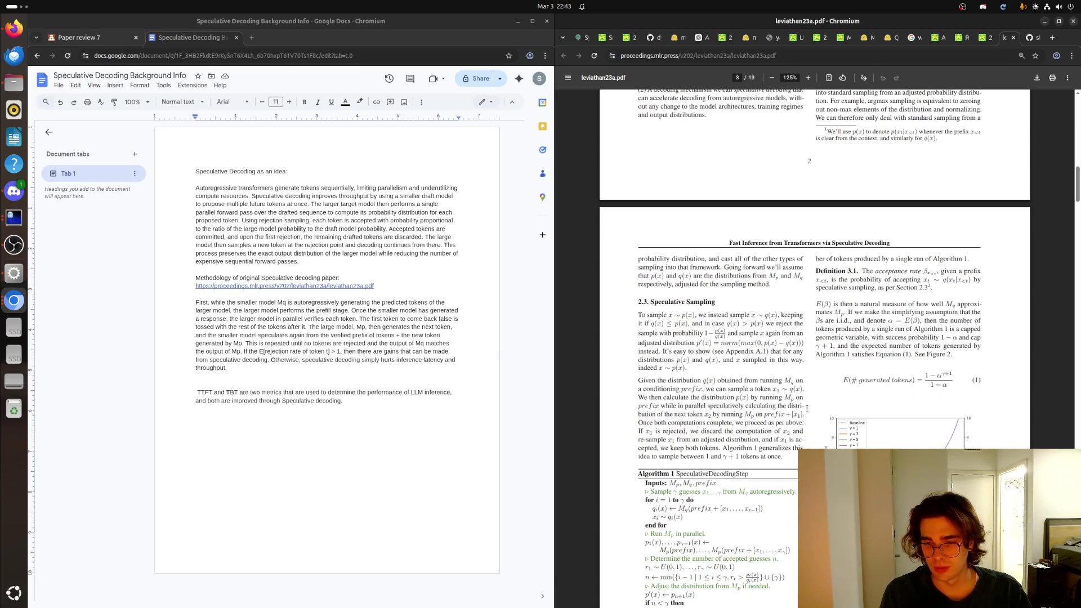
{"action": "scroll", "coordinate": [812, 423], "scroll_direction": "down", "scroll_amount": 10}
{"action": "scroll", "coordinate": [809, 434], "scroll_direction": "down", "scroll_amount": 10}
{"action": "scroll", "coordinate": [802, 437], "scroll_direction": "down", "scroll_amount": 10}
{"action": "scroll", "coordinate": [794, 441], "scroll_direction": "down", "scroll_amount": 10}
{"action": "scroll", "coordinate": [785, 447], "scroll_direction": "down", "scroll_amount": 10}
{"action": "scroll", "coordinate": [786, 445], "scroll_direction": "down", "scroll_amount": 5}
{"action": "scroll", "coordinate": [785, 448], "scroll_direction": "up", "scroll_amount": 3}
{"action": "scroll", "coordinate": [786, 448], "scroll_direction": "up", "scroll_amount": 8}
{"action": "scroll", "coordinate": [784, 441], "scroll_direction": "down", "scroll_amount": 8}
{"action": "scroll", "coordinate": [777, 422], "scroll_direction": "down", "scroll_amount": 7}
{"action": "scroll", "coordinate": [752, 380], "scroll_direction": "down", "scroll_amount": 7}
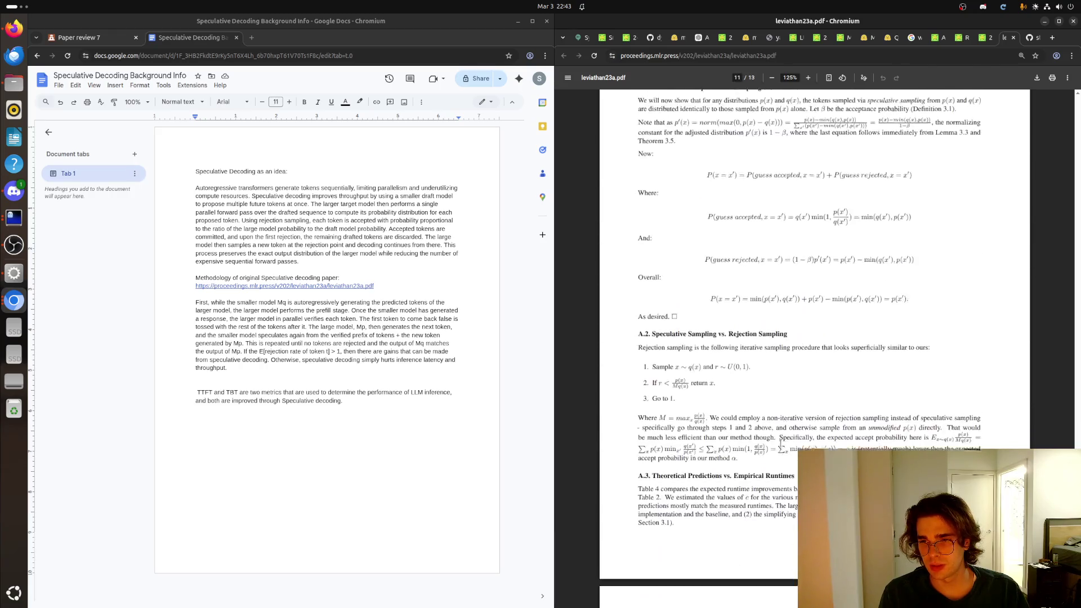
{"action": "scroll", "coordinate": [717, 330], "scroll_direction": "up", "scroll_amount": 3}
Step: Highlight the appendix A.1 correctness proof text, then clear the selection
{"action": "mouse_move", "coordinate": [639, 229]}
{"action": "left_mouse_down"}
{"action": "mouse_move", "coordinate": [909, 444]}
{"action": "mouse_move", "coordinate": [794, 492]}
{"action": "left_mouse_up"}
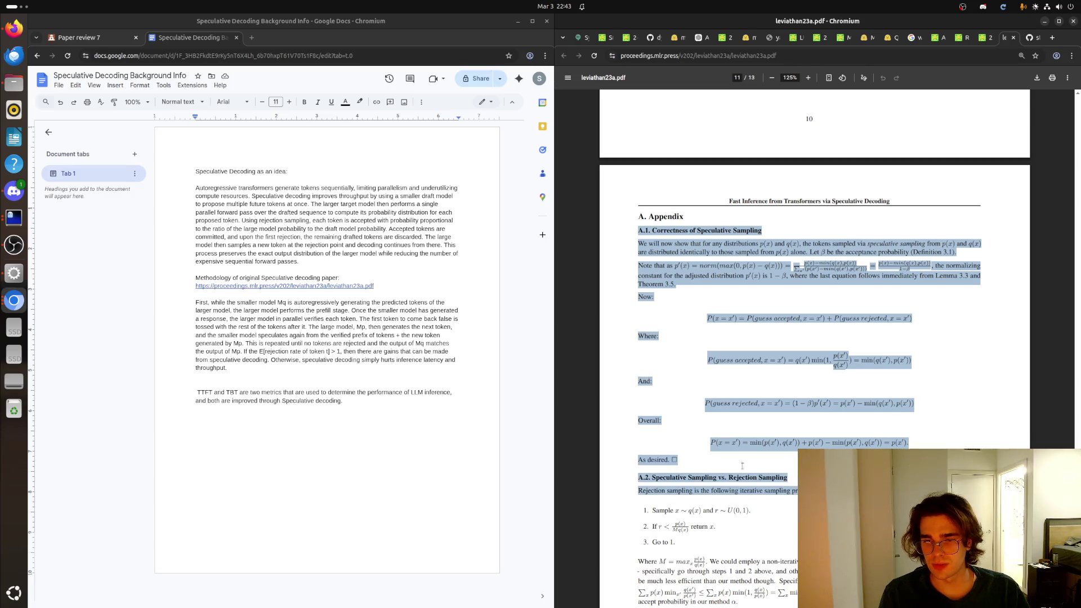
{"action": "left_click_drag", "start_coordinate": [743, 466], "coordinate": [678, 461]}
{"action": "left_click", "coordinate": [696, 465]}
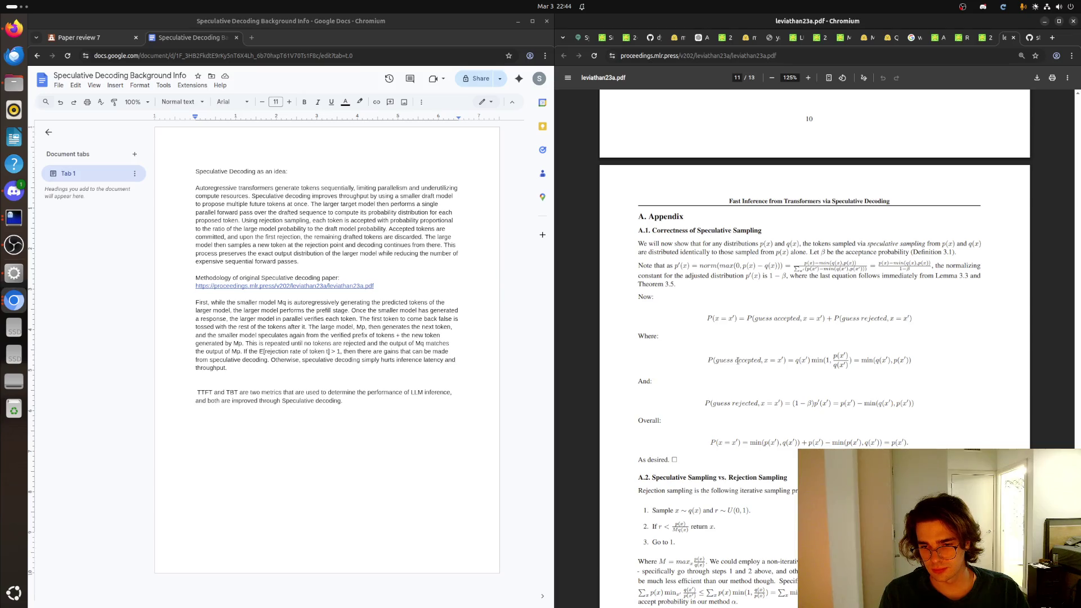
{"action": "scroll", "coordinate": [736, 360], "scroll_direction": "down", "scroll_amount": 3}
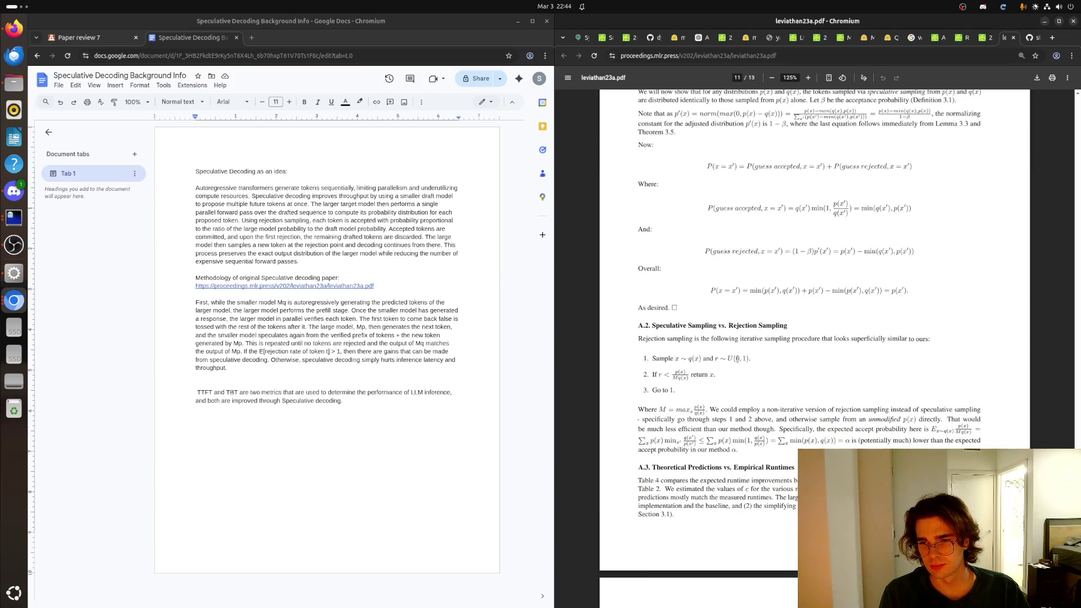
{"action": "scroll", "coordinate": [737, 356], "scroll_direction": "down", "scroll_amount": 3}
{"action": "scroll", "coordinate": [737, 363], "scroll_direction": "down", "scroll_amount": 3}
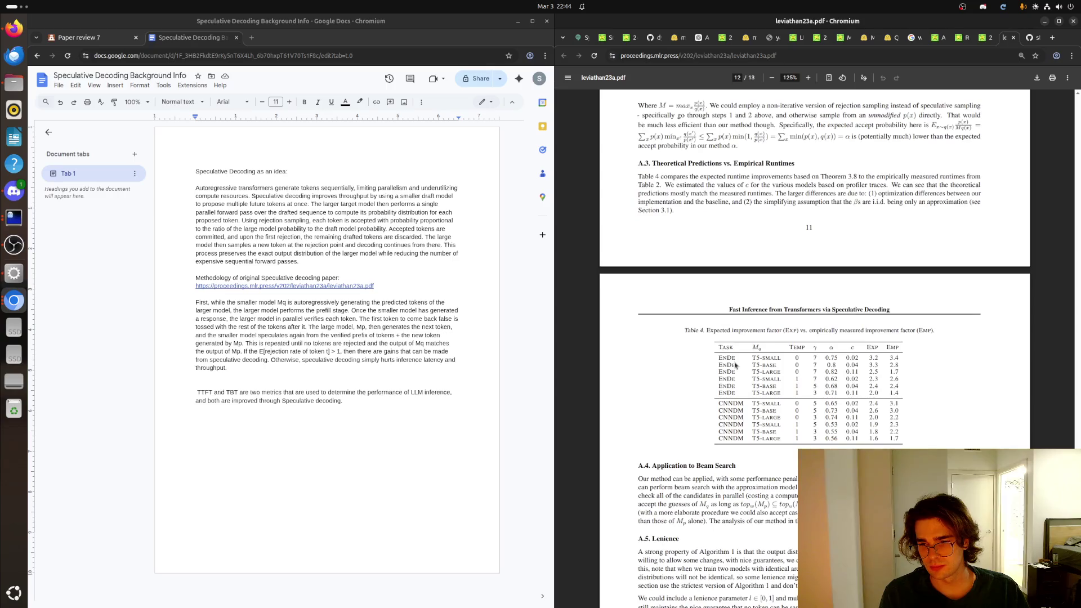
{"action": "scroll", "coordinate": [736, 364], "scroll_direction": "down", "scroll_amount": 3}
{"action": "scroll", "coordinate": [735, 363], "scroll_direction": "down", "scroll_amount": 3}
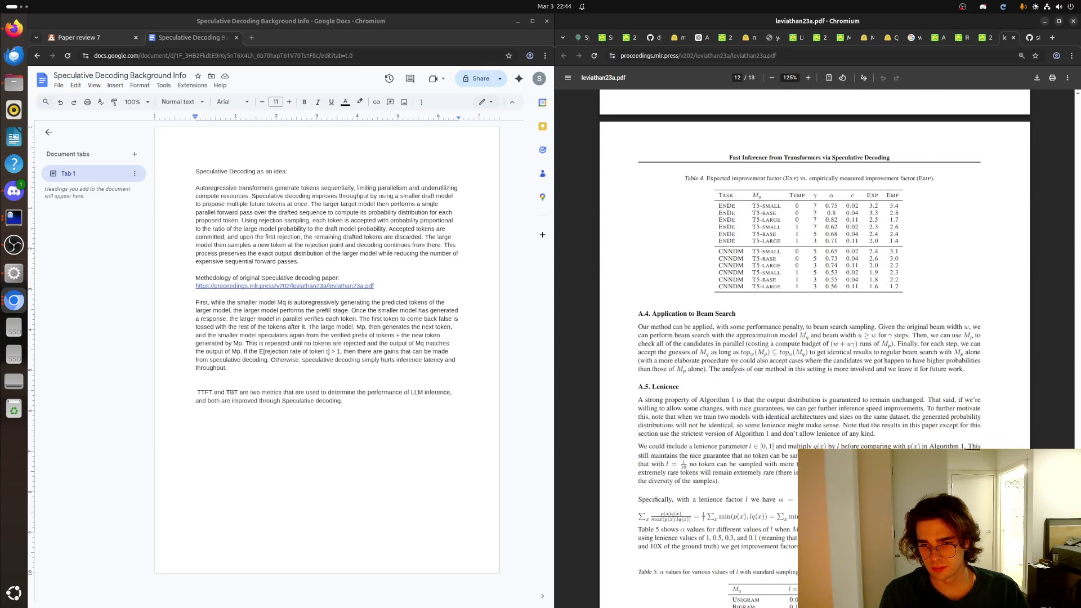
{"action": "scroll", "coordinate": [736, 363], "scroll_direction": "up", "scroll_amount": 10}
{"action": "scroll", "coordinate": [736, 368], "scroll_direction": "up", "scroll_amount": 10}
{"action": "scroll", "coordinate": [738, 370], "scroll_direction": "up", "scroll_amount": 10}
{"action": "scroll", "coordinate": [738, 371], "scroll_direction": "up", "scroll_amount": 10}
{"action": "scroll", "coordinate": [739, 371], "scroll_direction": "up", "scroll_amount": 10}
{"action": "scroll", "coordinate": [737, 372], "scroll_direction": "up", "scroll_amount": 10}
{"action": "scroll", "coordinate": [736, 373], "scroll_direction": "up", "scroll_amount": 10}
{"action": "scroll", "coordinate": [733, 373], "scroll_direction": "up", "scroll_amount": 10}
{"action": "scroll", "coordinate": [734, 374], "scroll_direction": "up", "scroll_amount": 10}
{"action": "scroll", "coordinate": [751, 296], "scroll_direction": "up", "scroll_amount": 10}
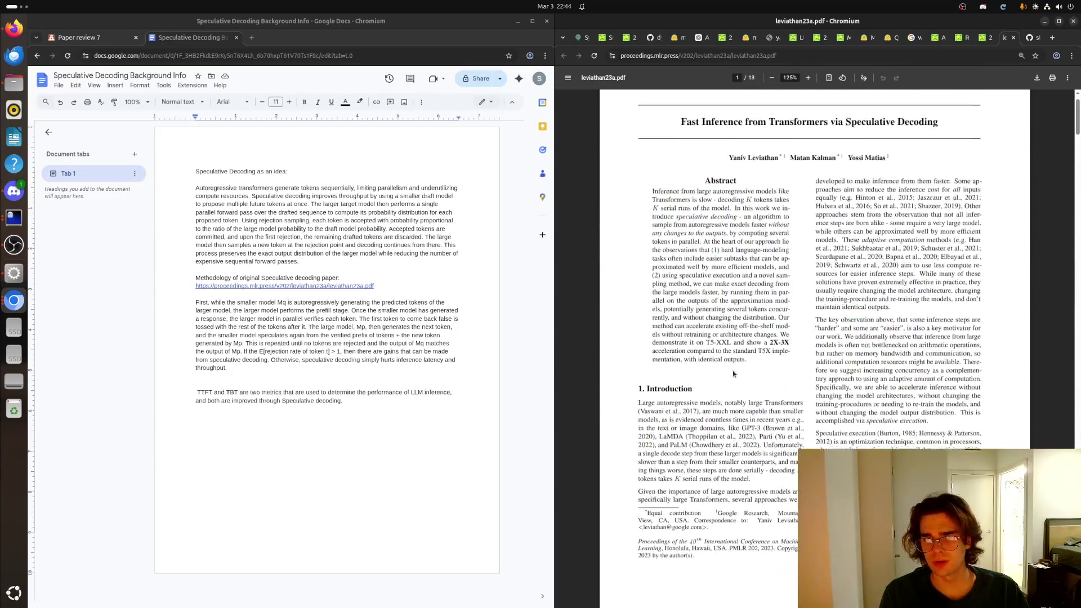
{"action": "scroll", "coordinate": [777, 187], "scroll_direction": "up", "scroll_amount": 2}
Step: Search Google for the paper's first author, Yaniv Leviathan, in a new tab
{"action": "left_click_drag", "start_coordinate": [778, 196], "coordinate": [729, 195]}
{"action": "key", "text": "ctrl+c"}
{"action": "right_click", "coordinate": [740, 199]}
{"action": "left_click", "coordinate": [762, 207]}
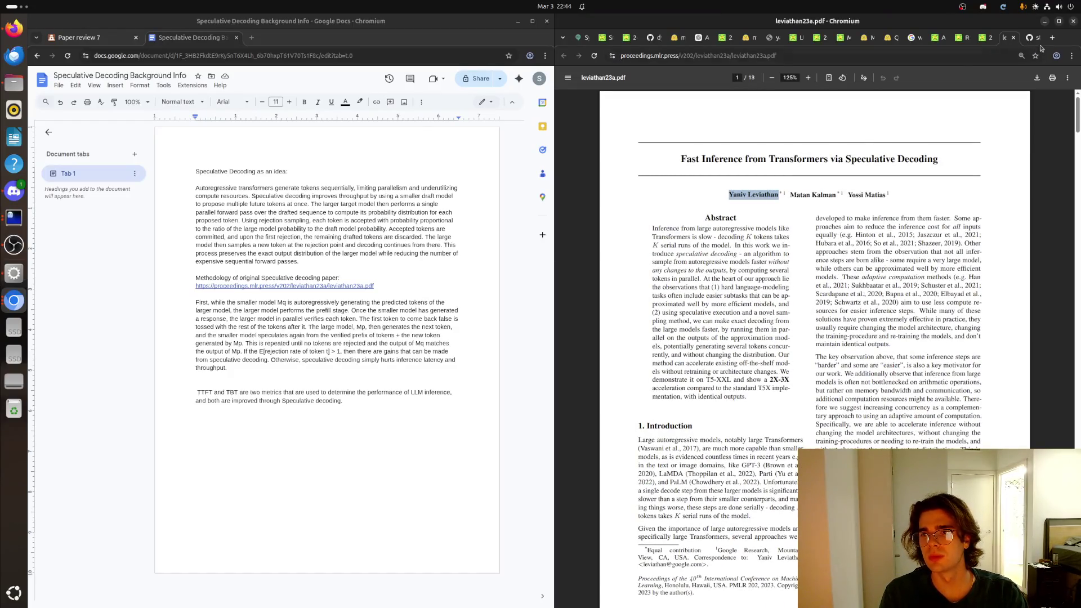
{"action": "left_click", "coordinate": [1052, 38]}
{"action": "key", "text": "ctrl+v"}
{"action": "key", "text": "Return"}
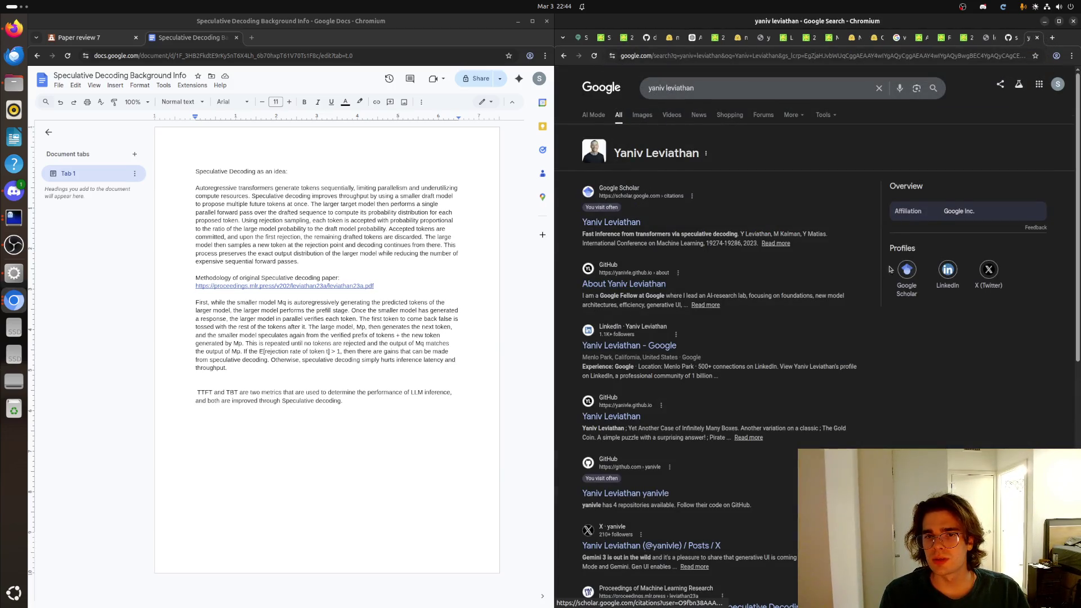
Step: View Yaniv Leviathan's LinkedIn profile, then bring up options on the third author's name
{"action": "left_click", "coordinate": [947, 270]}
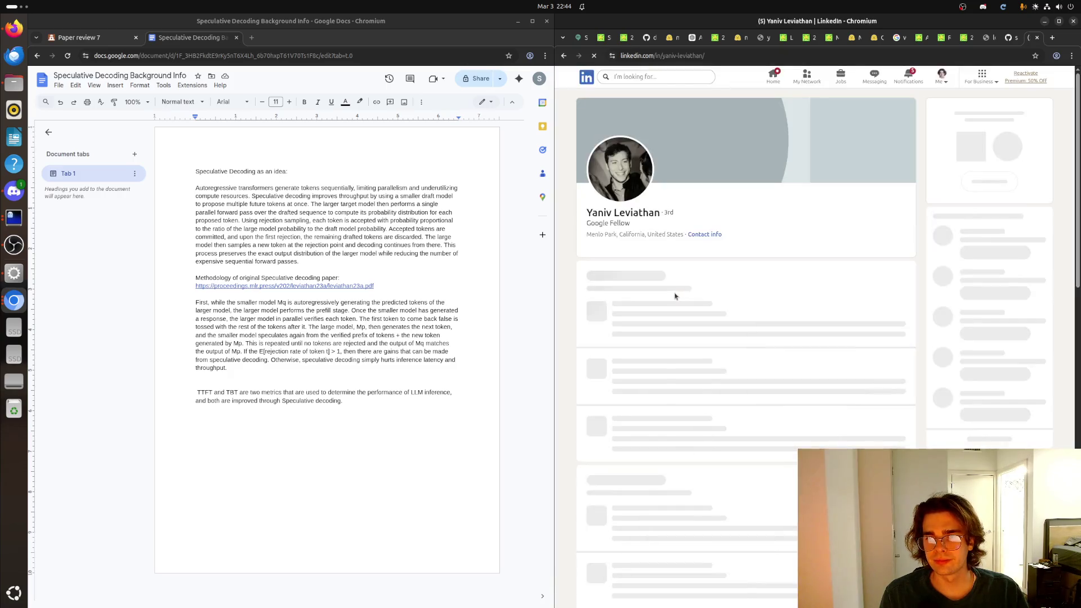
{"action": "scroll", "coordinate": [675, 296], "scroll_direction": "down", "scroll_amount": 2}
{"action": "scroll", "coordinate": [675, 297], "scroll_direction": "down", "scroll_amount": 5}
{"action": "scroll", "coordinate": [676, 303], "scroll_direction": "down", "scroll_amount": 5}
{"action": "scroll", "coordinate": [676, 302], "scroll_direction": "up", "scroll_amount": 2}
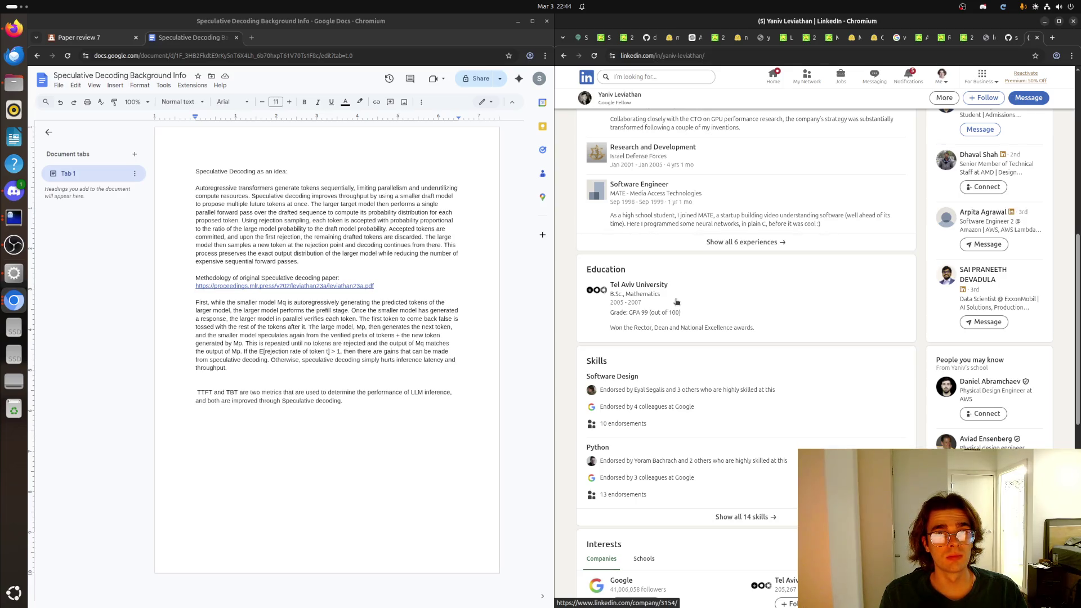
{"action": "scroll", "coordinate": [676, 302], "scroll_direction": "up", "scroll_amount": 5}
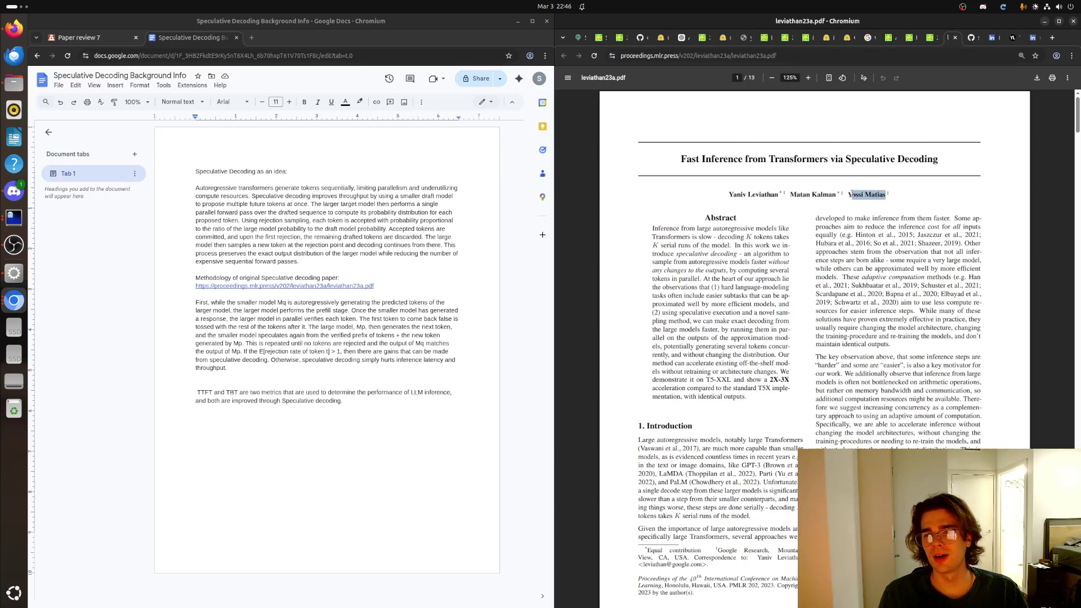
{"action": "right_click", "coordinate": [854, 194]}
Step: Search the copied name Yossi Matias, view his LinkedIn profile and list the shared first-degree connection
{"action": "left_click", "coordinate": [869, 203]}
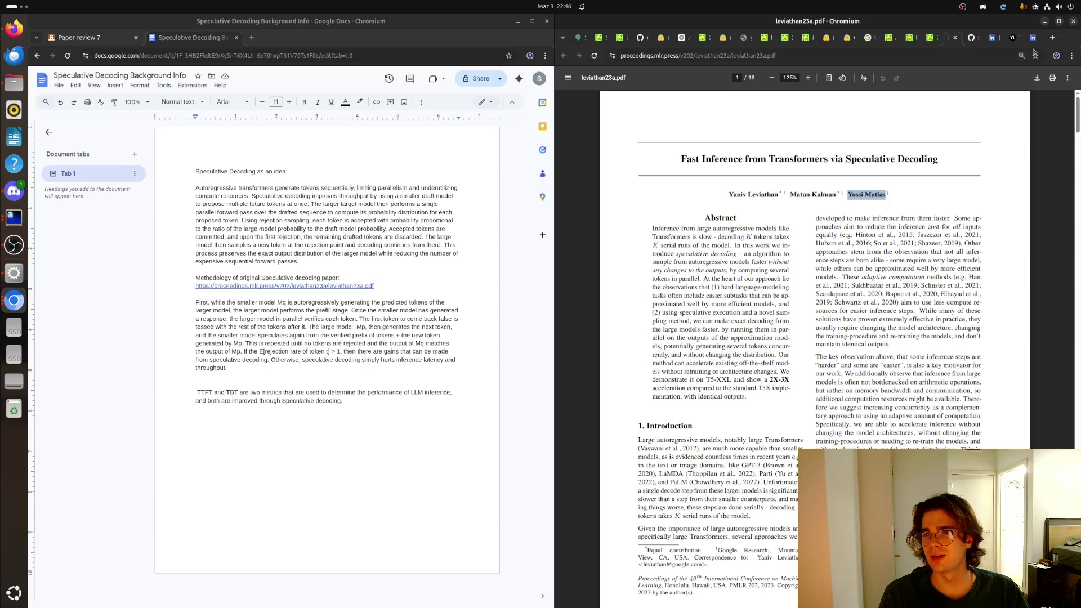
{"action": "left_click", "coordinate": [1051, 37]}
{"action": "type", "text": "Yossi Matias"}
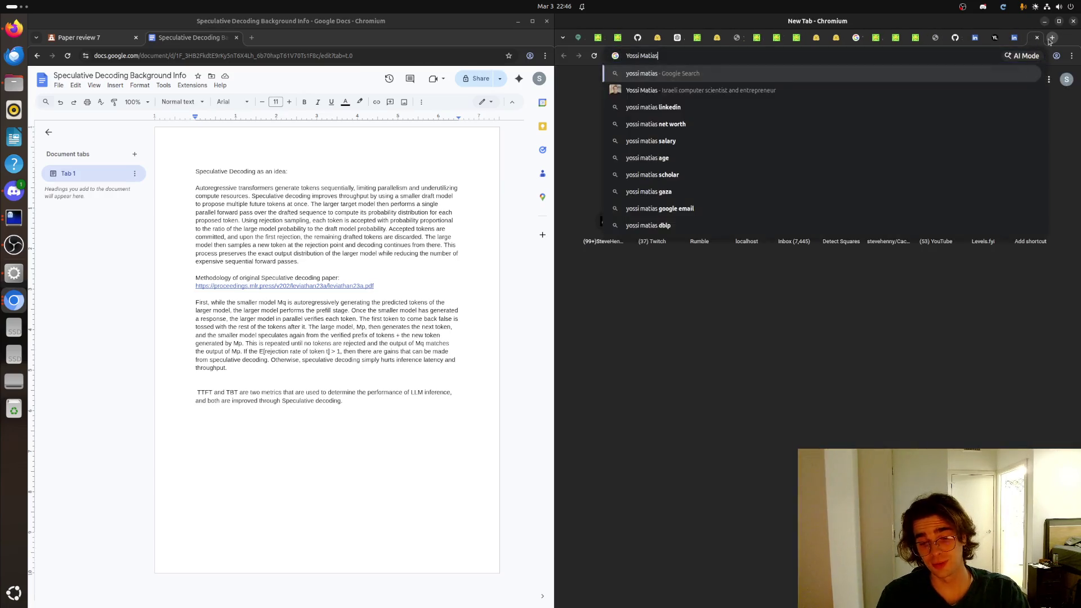
{"action": "key", "text": "Return"}
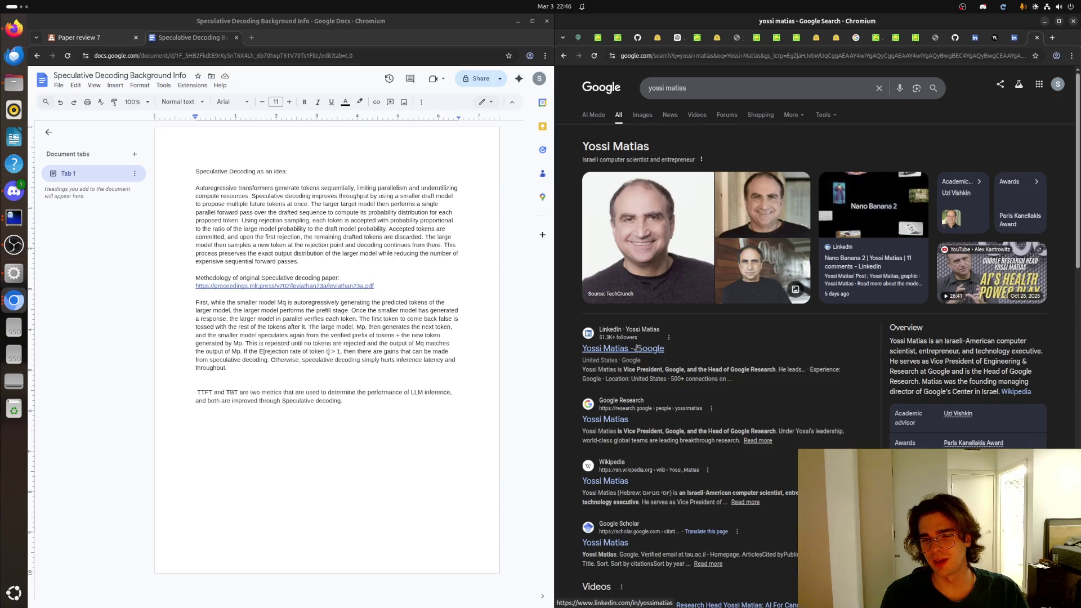
{"action": "left_click", "coordinate": [638, 347]}
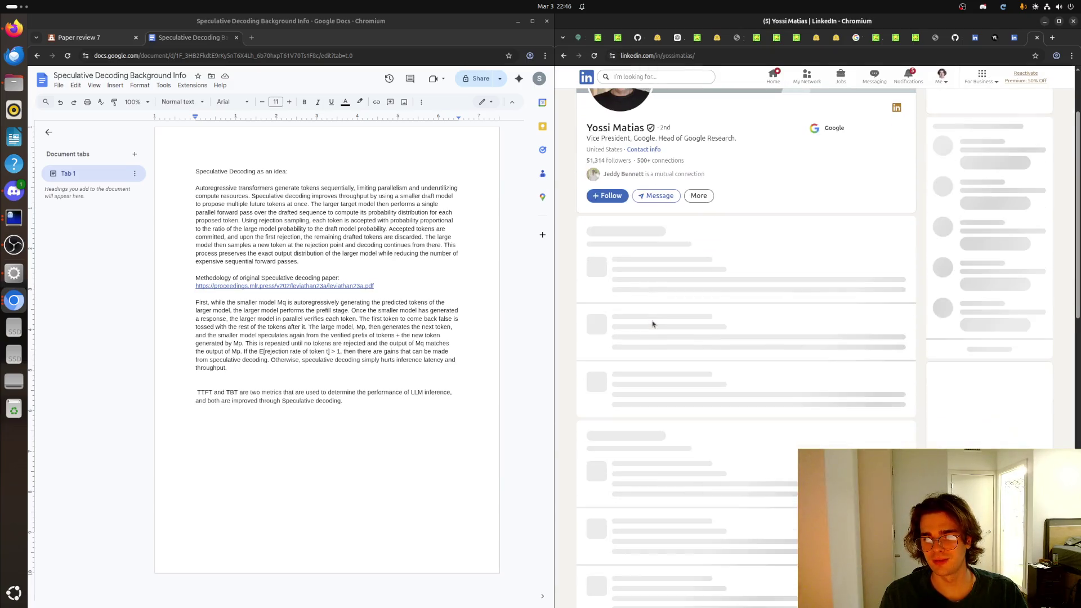
{"action": "scroll", "coordinate": [652, 324], "scroll_direction": "down", "scroll_amount": 5}
{"action": "scroll", "coordinate": [652, 324], "scroll_direction": "down", "scroll_amount": 3}
{"action": "scroll", "coordinate": [652, 323], "scroll_direction": "down", "scroll_amount": 3}
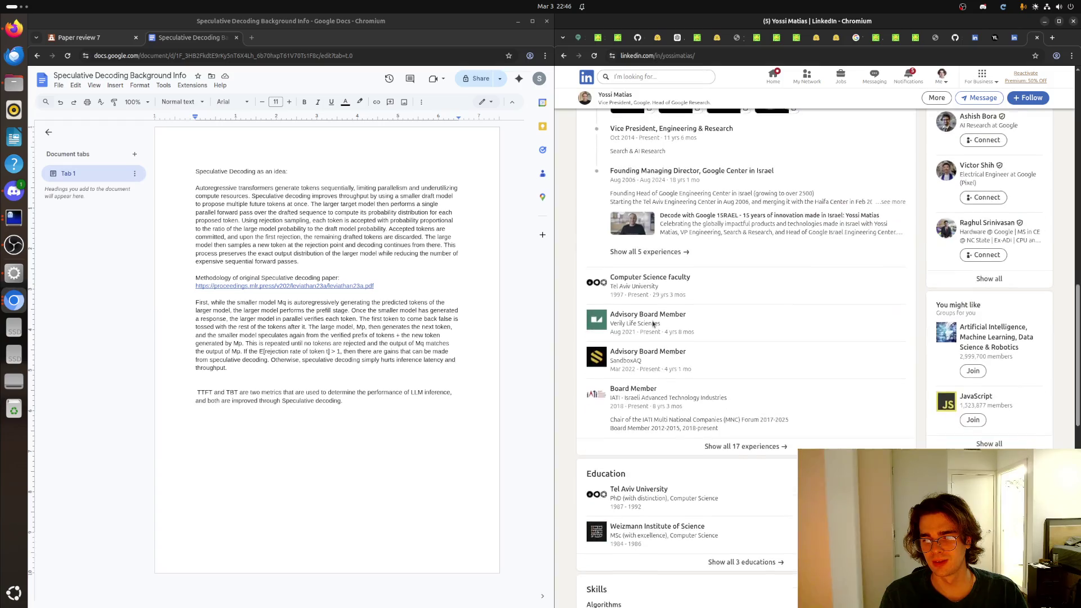
{"action": "scroll", "coordinate": [652, 324], "scroll_direction": "down", "scroll_amount": 2}
{"action": "scroll", "coordinate": [652, 324], "scroll_direction": "up", "scroll_amount": 1}
{"action": "scroll", "coordinate": [652, 323], "scroll_direction": "up", "scroll_amount": 4}
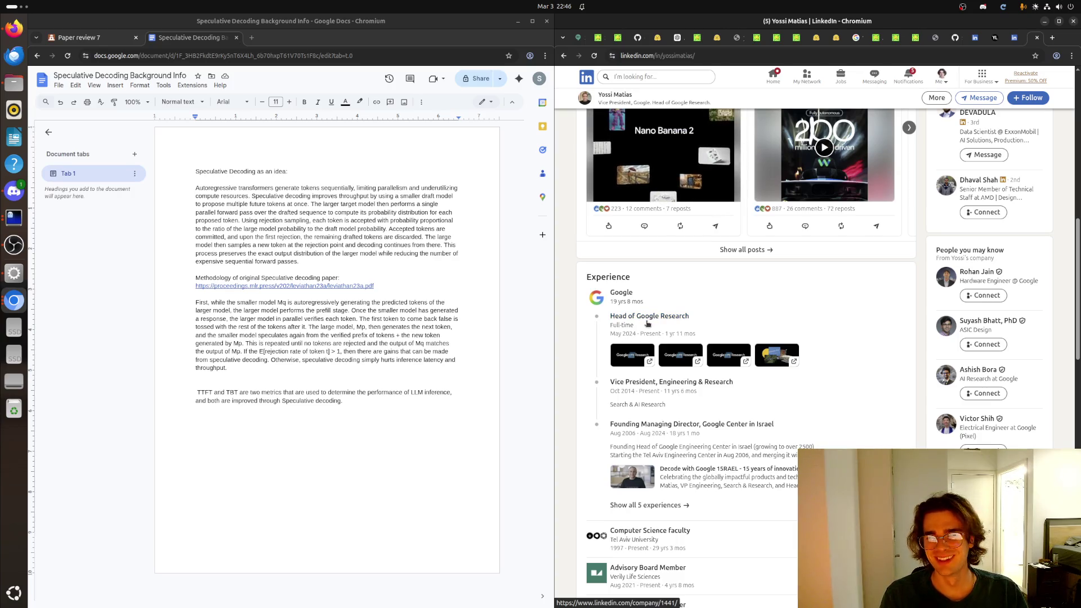
{"action": "scroll", "coordinate": [648, 324], "scroll_direction": "down", "scroll_amount": 3}
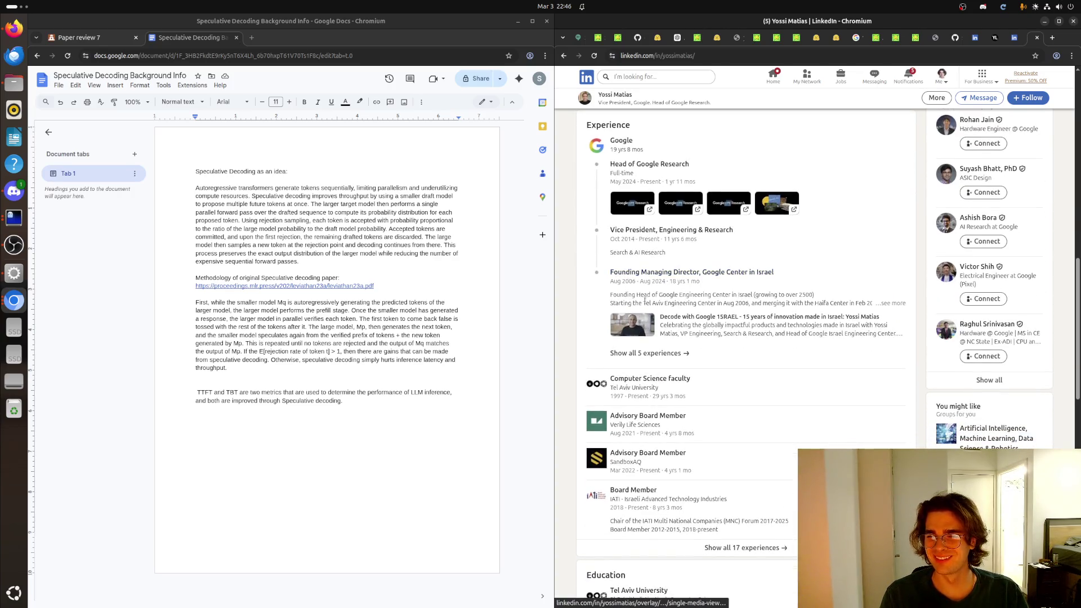
{"action": "scroll", "coordinate": [644, 328], "scroll_direction": "down", "scroll_amount": 2}
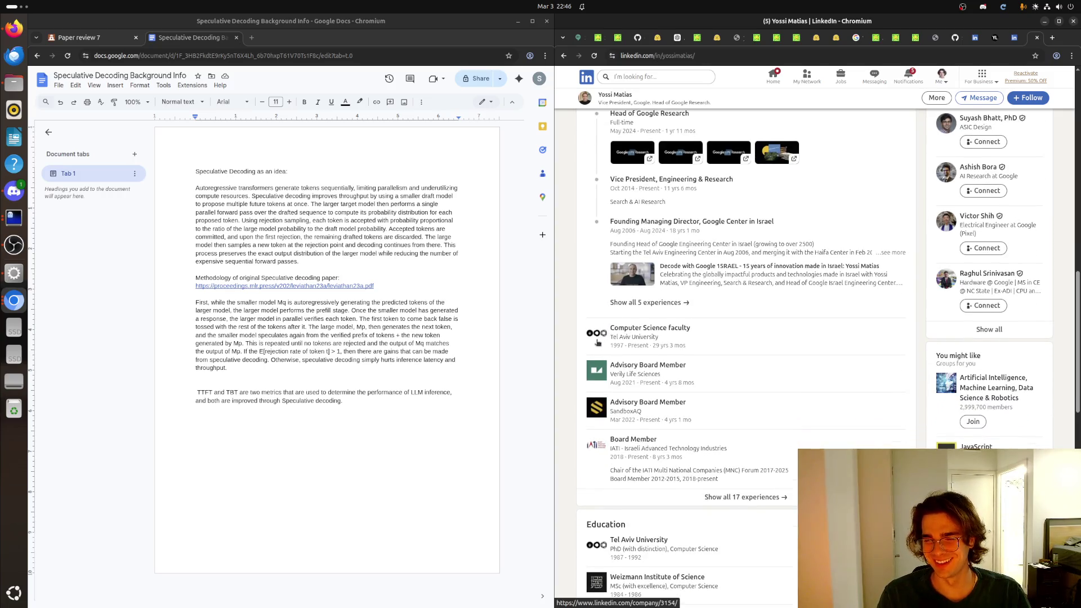
{"action": "scroll", "coordinate": [599, 338], "scroll_direction": "down", "scroll_amount": 3}
{"action": "scroll", "coordinate": [608, 346], "scroll_direction": "down", "scroll_amount": 1}
{"action": "scroll", "coordinate": [620, 358], "scroll_direction": "up", "scroll_amount": 5}
{"action": "scroll", "coordinate": [620, 358], "scroll_direction": "up", "scroll_amount": 5}
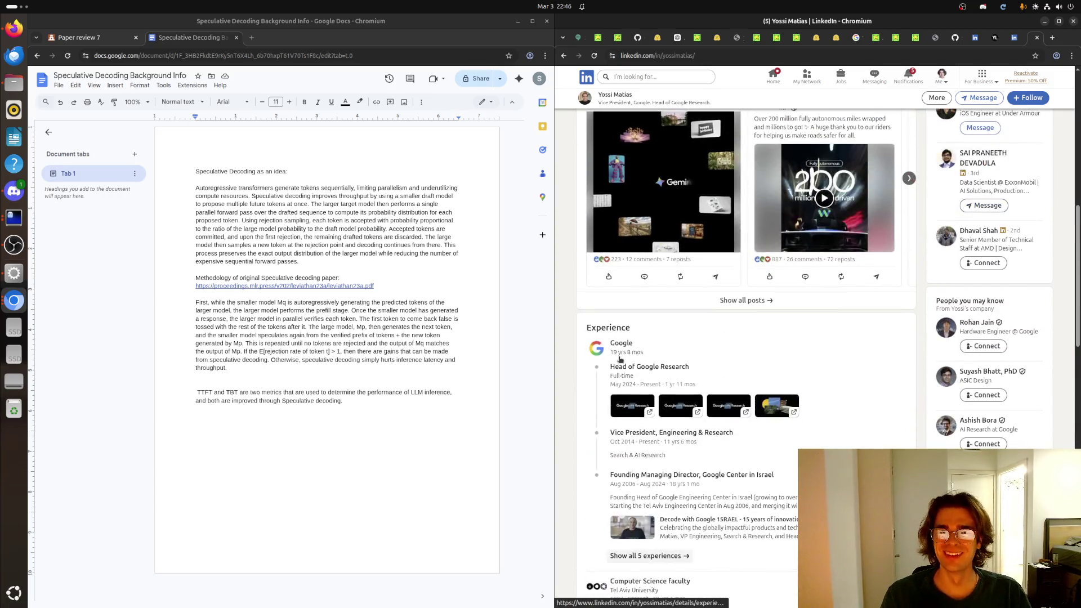
{"action": "scroll", "coordinate": [678, 318], "scroll_direction": "up", "scroll_amount": 1}
{"action": "scroll", "coordinate": [677, 319], "scroll_direction": "up", "scroll_amount": 5}
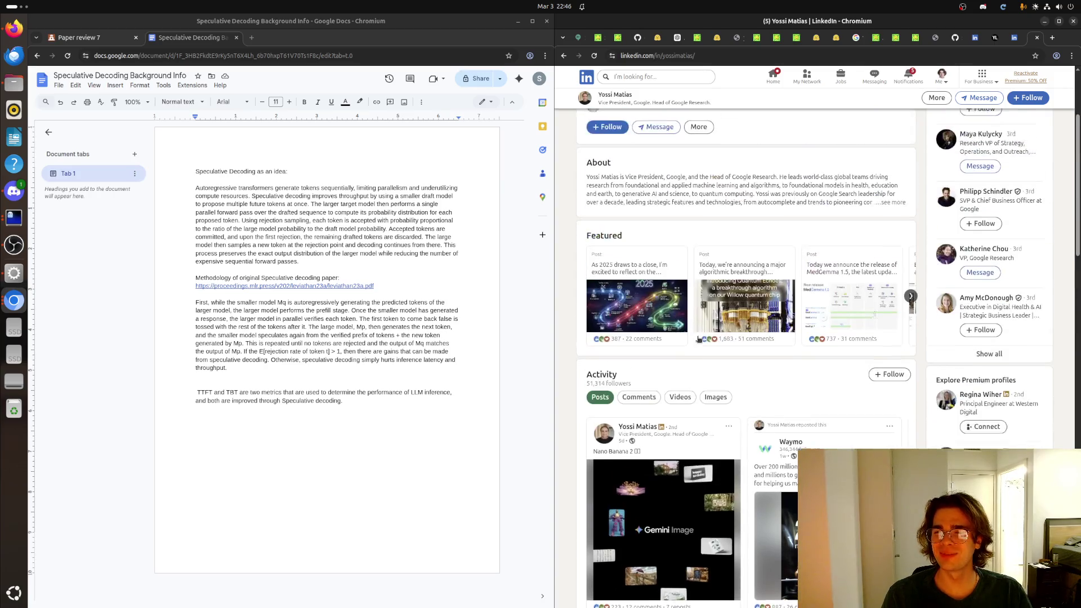
{"action": "scroll", "coordinate": [694, 332], "scroll_direction": "up", "scroll_amount": 3}
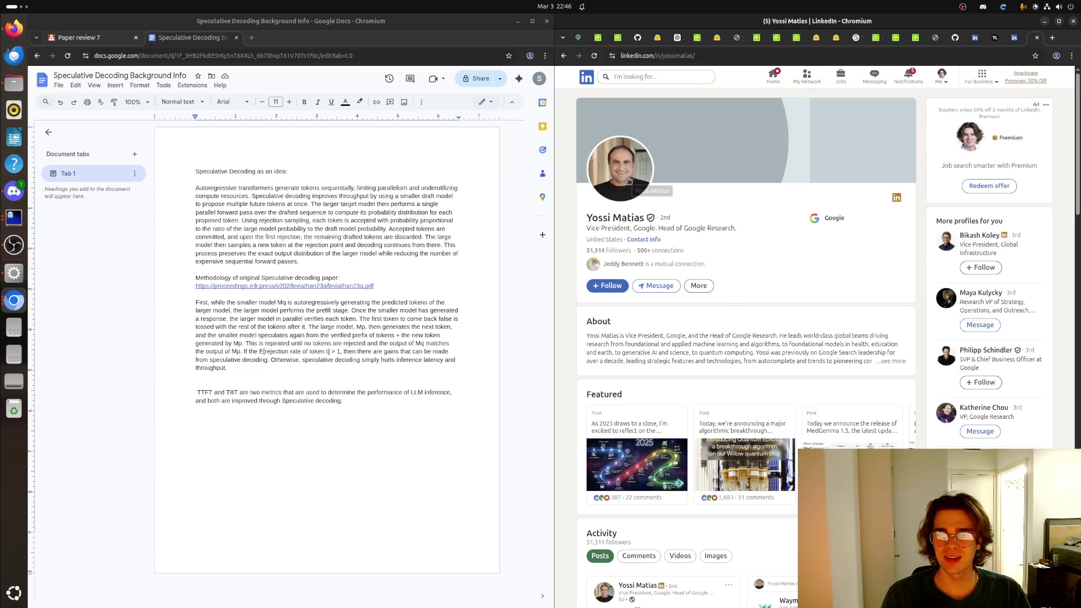
{"action": "left_click", "coordinate": [621, 263]}
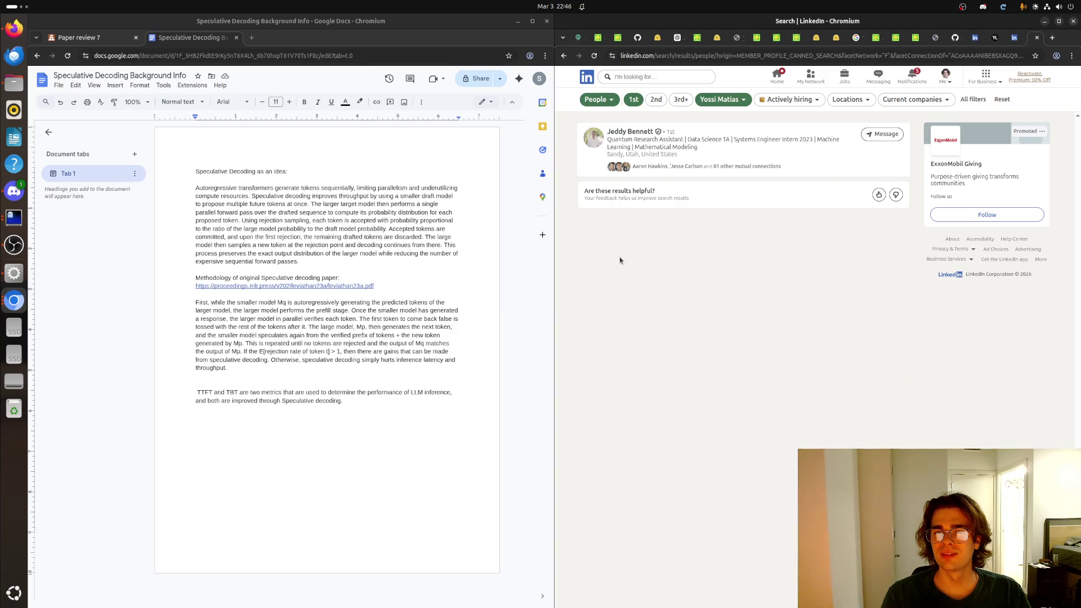
{"action": "left_click", "coordinate": [627, 134]}
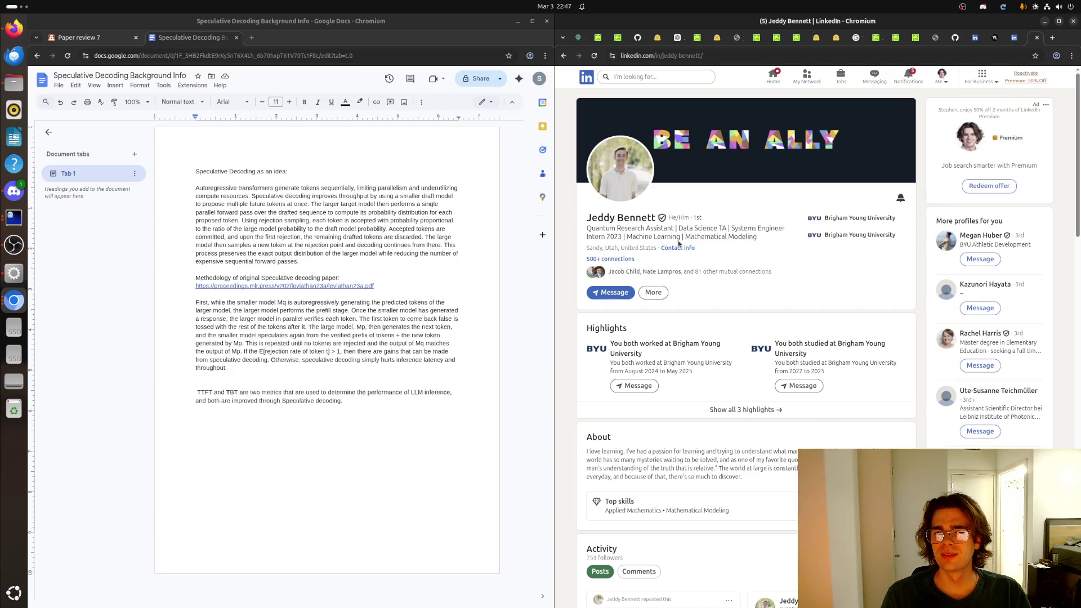
{"action": "scroll", "coordinate": [678, 243], "scroll_direction": "down", "scroll_amount": 3}
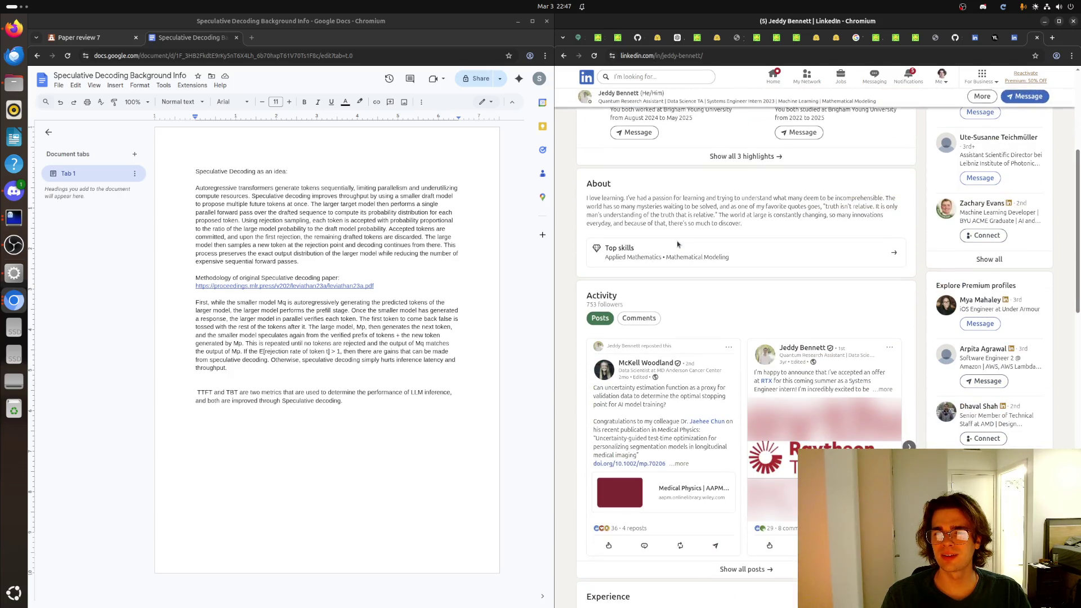
{"action": "scroll", "coordinate": [678, 242], "scroll_direction": "down", "scroll_amount": 5}
{"action": "scroll", "coordinate": [677, 242], "scroll_direction": "down", "scroll_amount": 5}
{"action": "scroll", "coordinate": [676, 243], "scroll_direction": "down", "scroll_amount": 4}
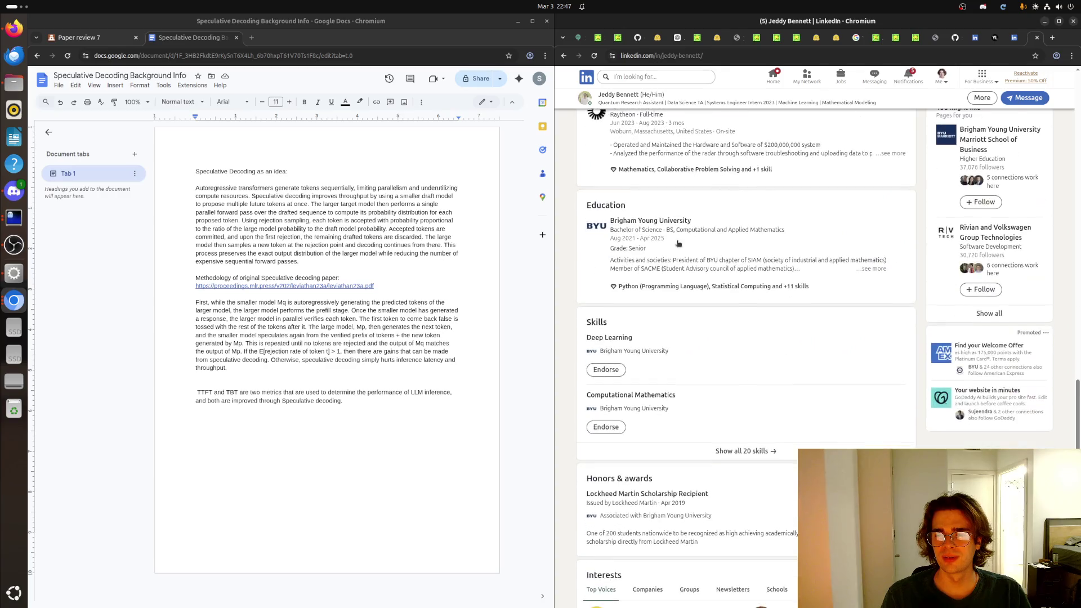
{"action": "scroll", "coordinate": [677, 242], "scroll_direction": "down", "scroll_amount": 2}
{"action": "left_click", "coordinate": [564, 55]}
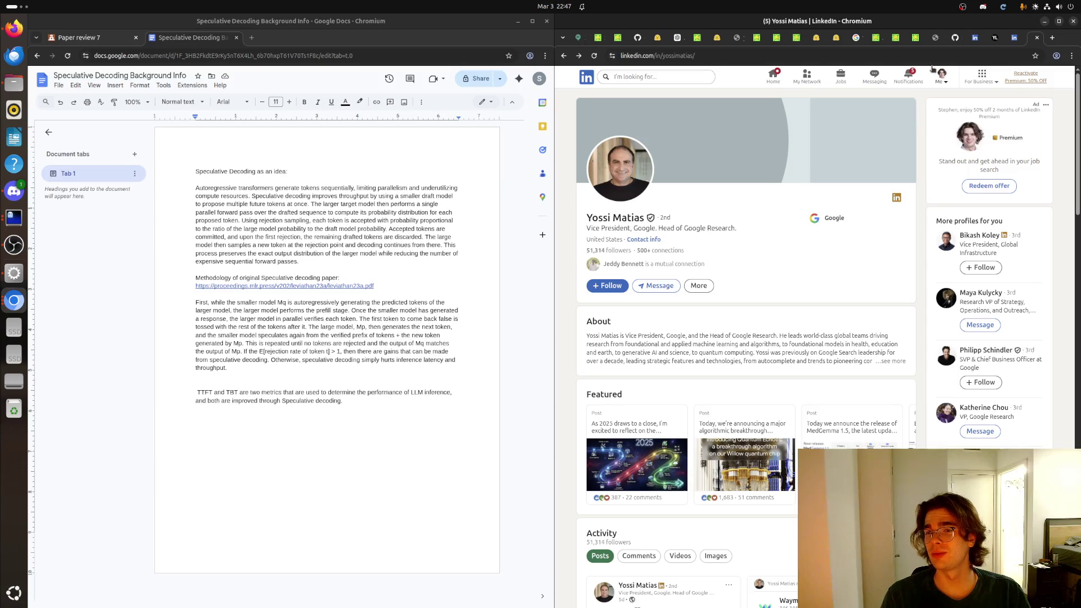
Step: Close the three LinkedIn tabs and the grammar docs tab, then show the arXiv 2503.15921 SPIN paper
{"action": "left_click", "coordinate": [1037, 38]}
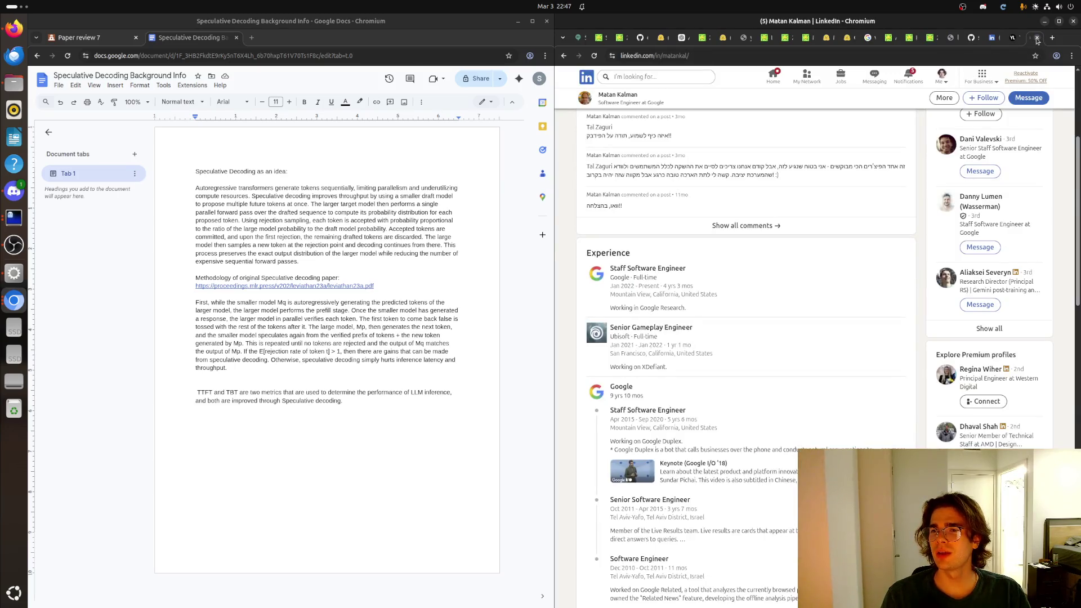
{"action": "left_click", "coordinate": [1038, 38]}
{"action": "left_click", "coordinate": [1037, 38]}
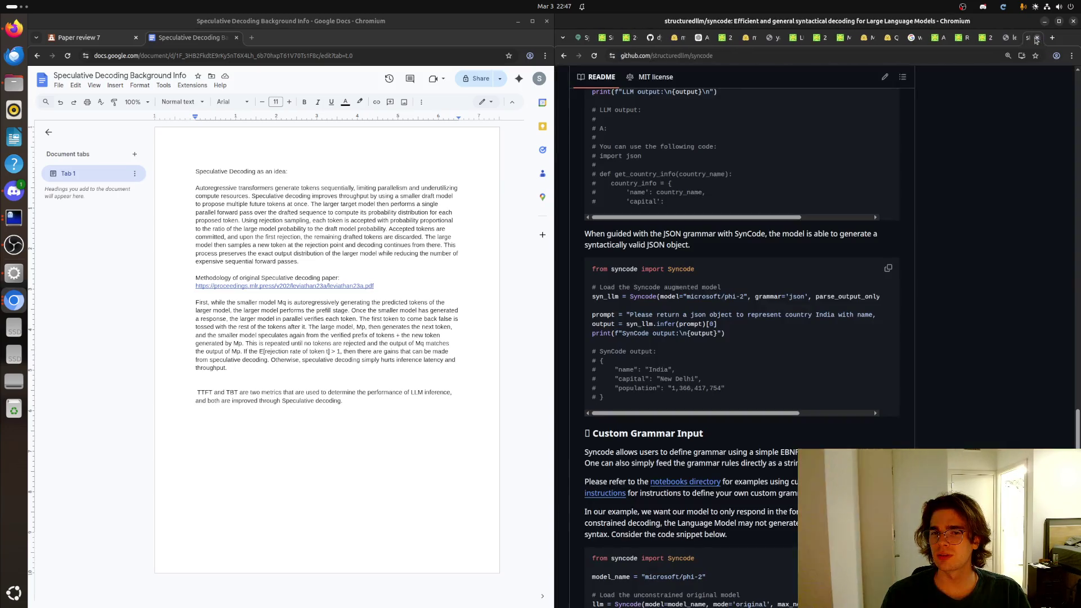
{"action": "left_click", "coordinate": [1021, 38]}
{"action": "left_click", "coordinate": [834, 217]}
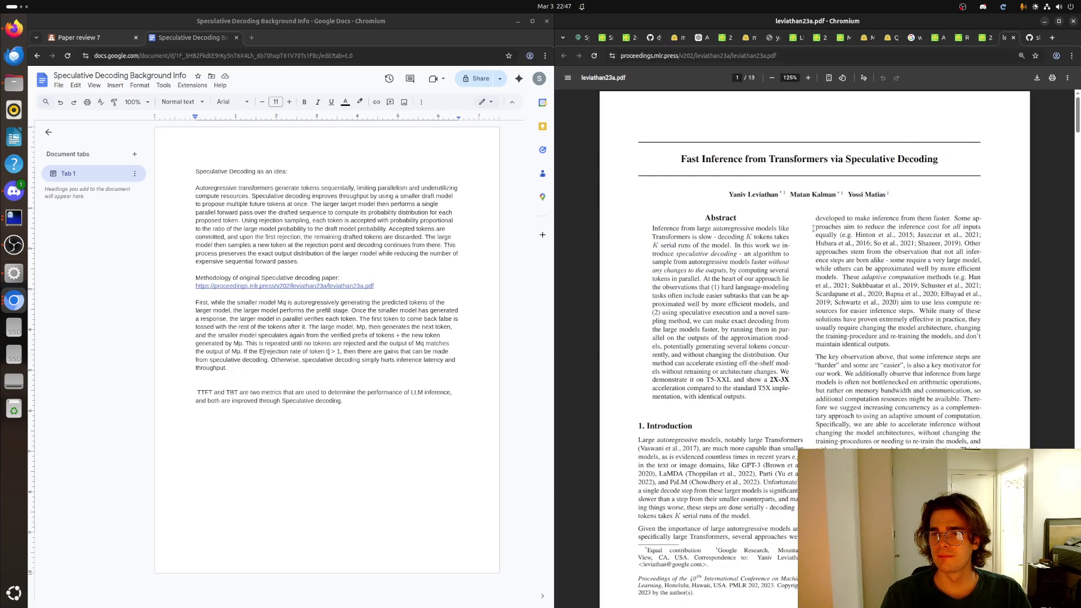
{"action": "scroll", "coordinate": [809, 229], "scroll_direction": "down", "scroll_amount": 8}
{"action": "scroll", "coordinate": [807, 231], "scroll_direction": "down", "scroll_amount": 8}
{"action": "scroll", "coordinate": [804, 233], "scroll_direction": "down", "scroll_amount": 8}
{"action": "scroll", "coordinate": [800, 237], "scroll_direction": "down", "scroll_amount": 8}
{"action": "scroll", "coordinate": [800, 238], "scroll_direction": "down", "scroll_amount": 8}
{"action": "scroll", "coordinate": [798, 240], "scroll_direction": "down", "scroll_amount": 8}
{"action": "scroll", "coordinate": [797, 242], "scroll_direction": "down", "scroll_amount": 8}
{"action": "scroll", "coordinate": [794, 246], "scroll_direction": "down", "scroll_amount": 8}
{"action": "scroll", "coordinate": [794, 245], "scroll_direction": "down", "scroll_amount": 5}
{"action": "scroll", "coordinate": [793, 246], "scroll_direction": "up", "scroll_amount": 10}
{"action": "scroll", "coordinate": [791, 246], "scroll_direction": "up", "scroll_amount": 8}
{"action": "scroll", "coordinate": [789, 246], "scroll_direction": "up", "scroll_amount": 8}
{"action": "scroll", "coordinate": [789, 247], "scroll_direction": "up", "scroll_amount": 8}
{"action": "scroll", "coordinate": [786, 246], "scroll_direction": "up", "scroll_amount": 8}
{"action": "scroll", "coordinate": [784, 242], "scroll_direction": "up", "scroll_amount": 8}
{"action": "scroll", "coordinate": [781, 239], "scroll_direction": "up", "scroll_amount": 8}
{"action": "scroll", "coordinate": [786, 239], "scroll_direction": "up", "scroll_amount": 3}
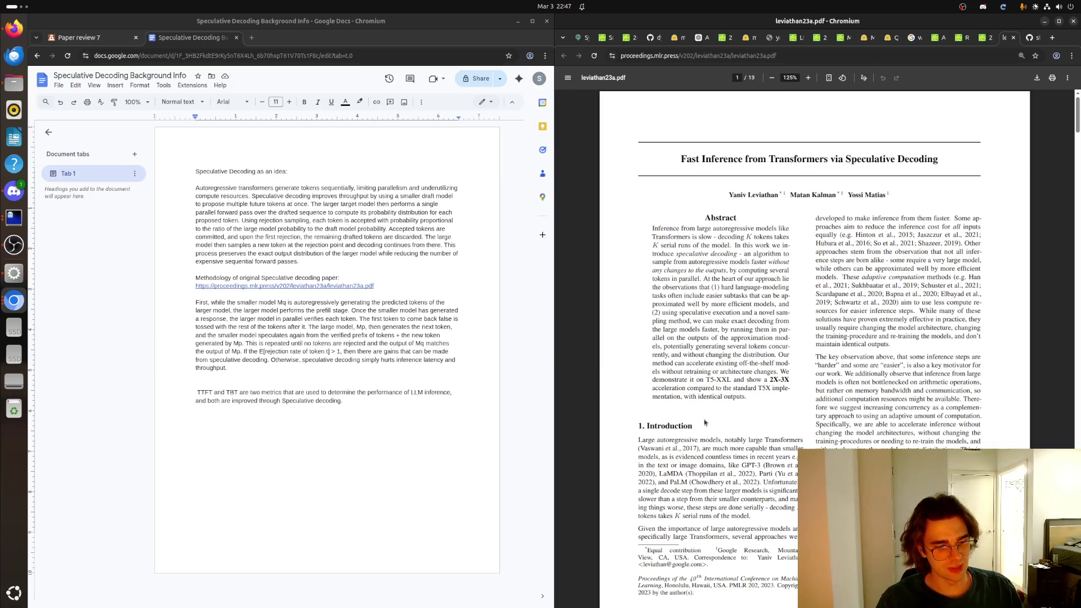
{"action": "left_click", "coordinate": [991, 40]}
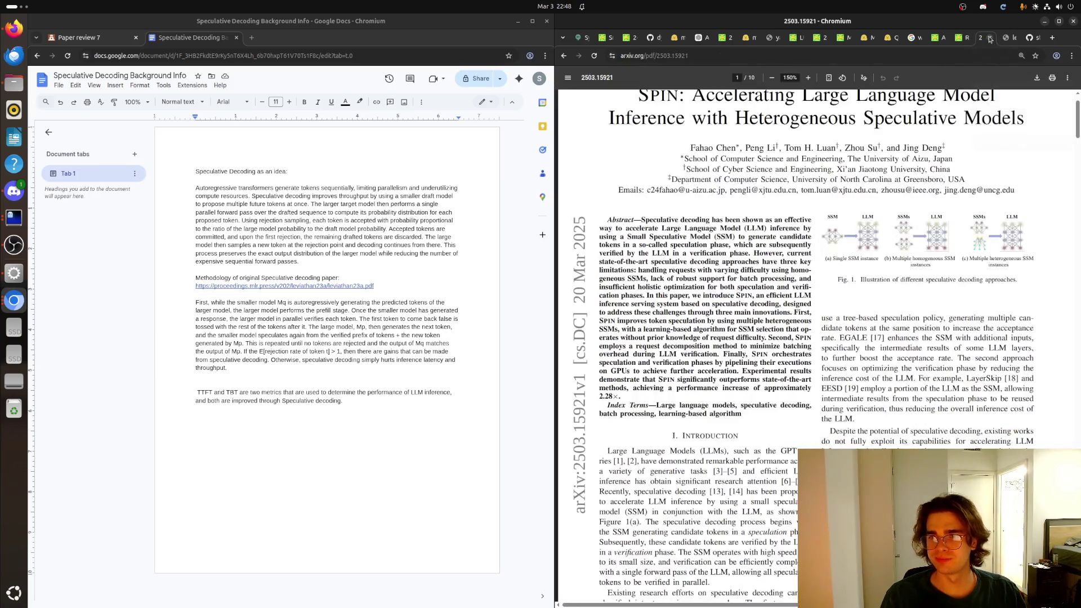
Step: Add a 'SPIN:' line with the paper's arXiv PDF URL below the TTFT paragraph in the notes
{"action": "left_click", "coordinate": [376, 412]}
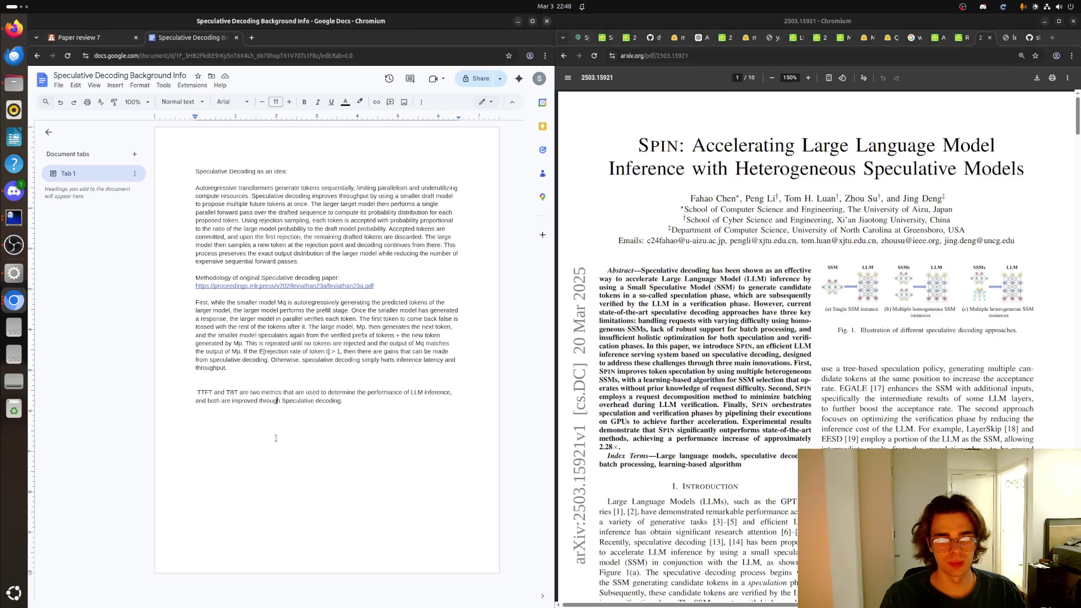
{"action": "key", "text": "Return"}
{"action": "key", "text": "Return"}
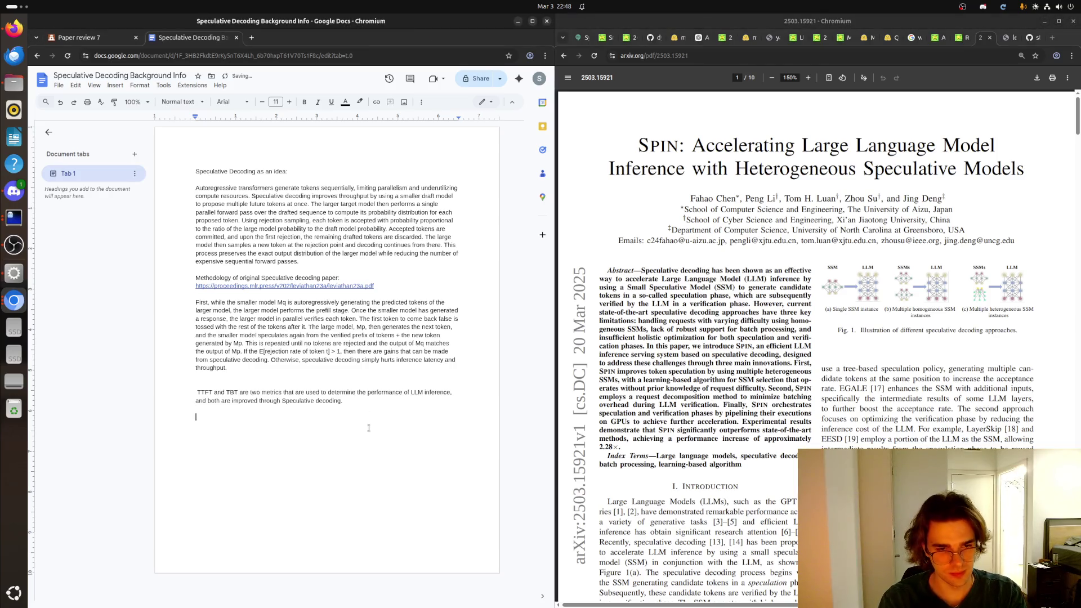
{"action": "type", "text": "SPI"}
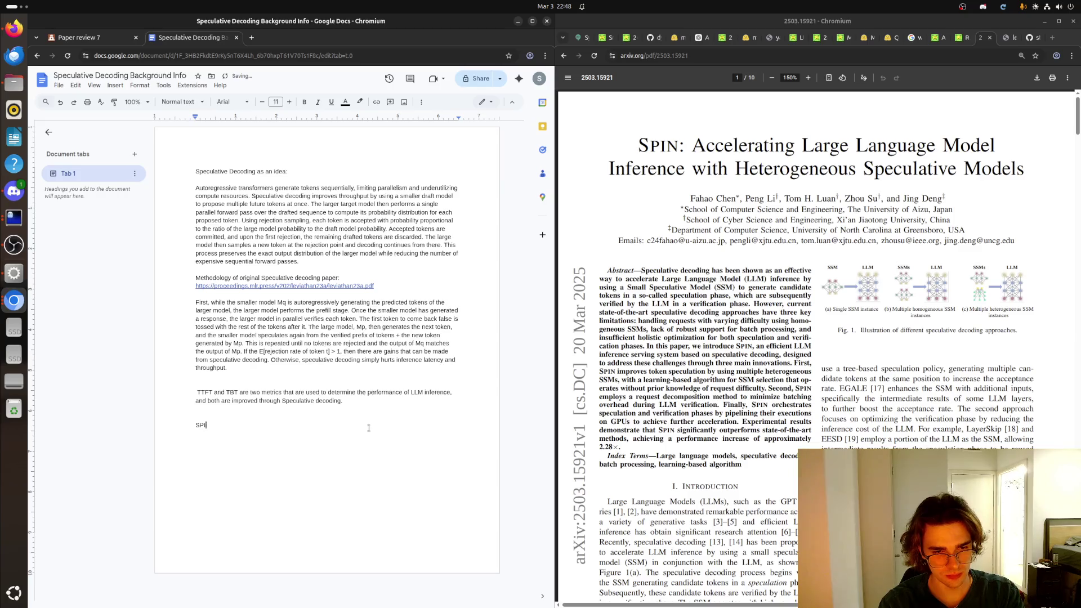
{"action": "type", "text": "N:"}
{"action": "key", "text": "BackSpace"}
{"action": "key", "text": "BackSpace"}
{"action": "type", "text": ":"}
{"action": "left_click", "coordinate": [754, 58]}
{"action": "key", "text": "ctrl+c"}
{"action": "left_click", "coordinate": [322, 418]}
{"action": "key", "text": "ctrl+v"}
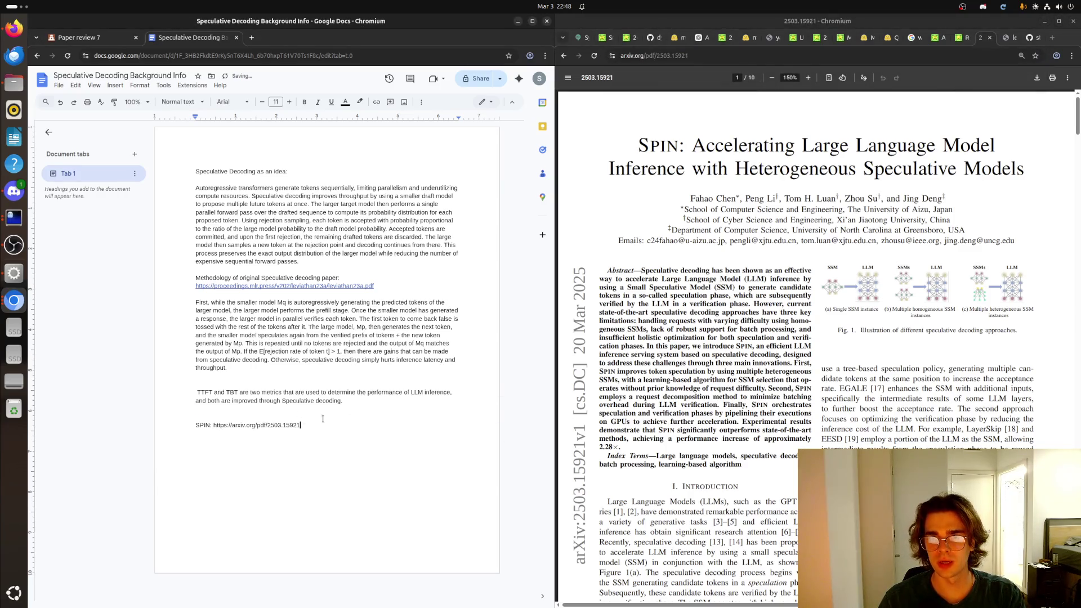
{"action": "key", "text": "alt+Tab"}
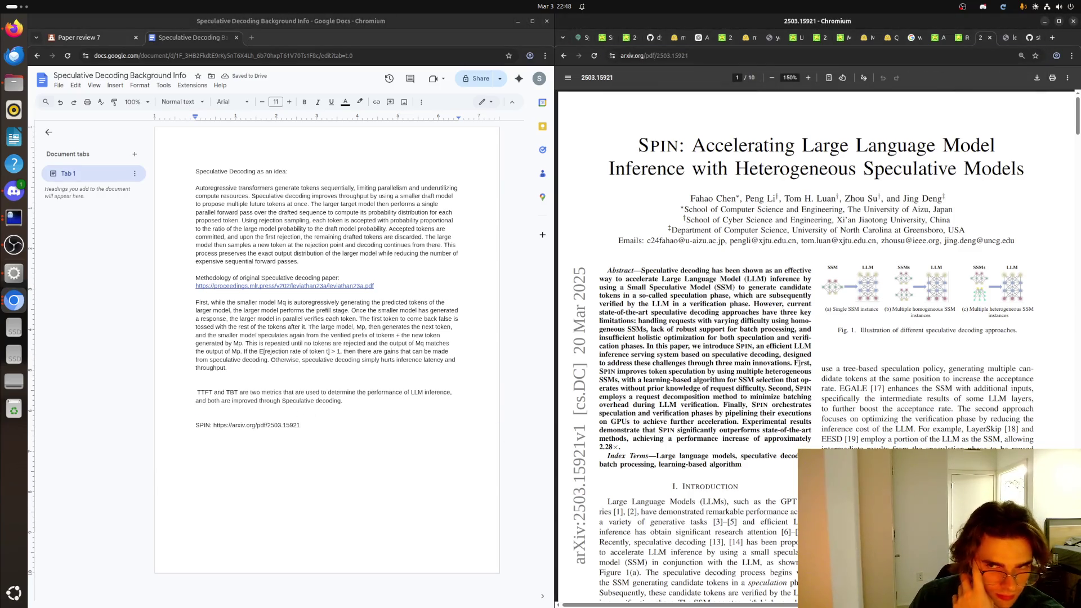
{"action": "scroll", "coordinate": [800, 363], "scroll_direction": "down", "scroll_amount": 1}
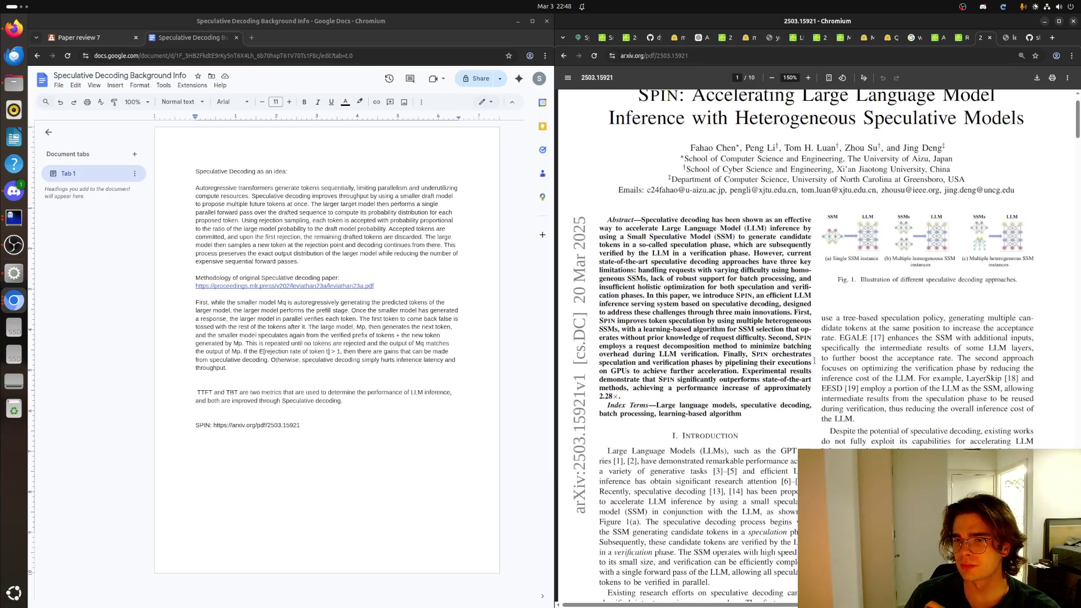
{"action": "scroll", "coordinate": [817, 363], "scroll_direction": "down", "scroll_amount": 5}
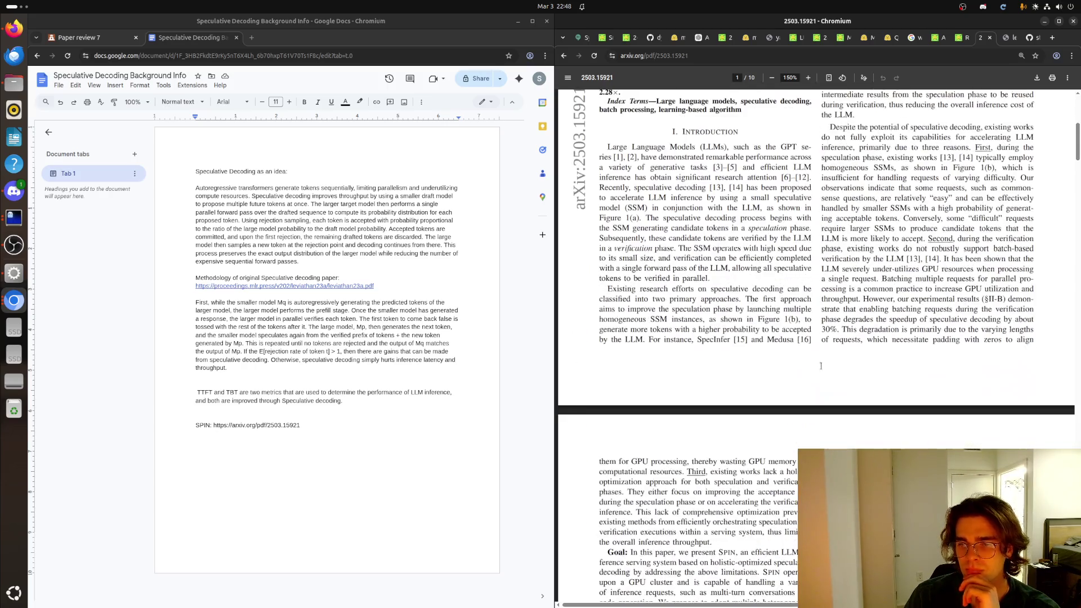
{"action": "scroll", "coordinate": [819, 366], "scroll_direction": "up", "scroll_amount": 3}
{"action": "scroll", "coordinate": [820, 366], "scroll_direction": "up", "scroll_amount": 4}
{"action": "scroll", "coordinate": [820, 364], "scroll_direction": "down", "scroll_amount": 4}
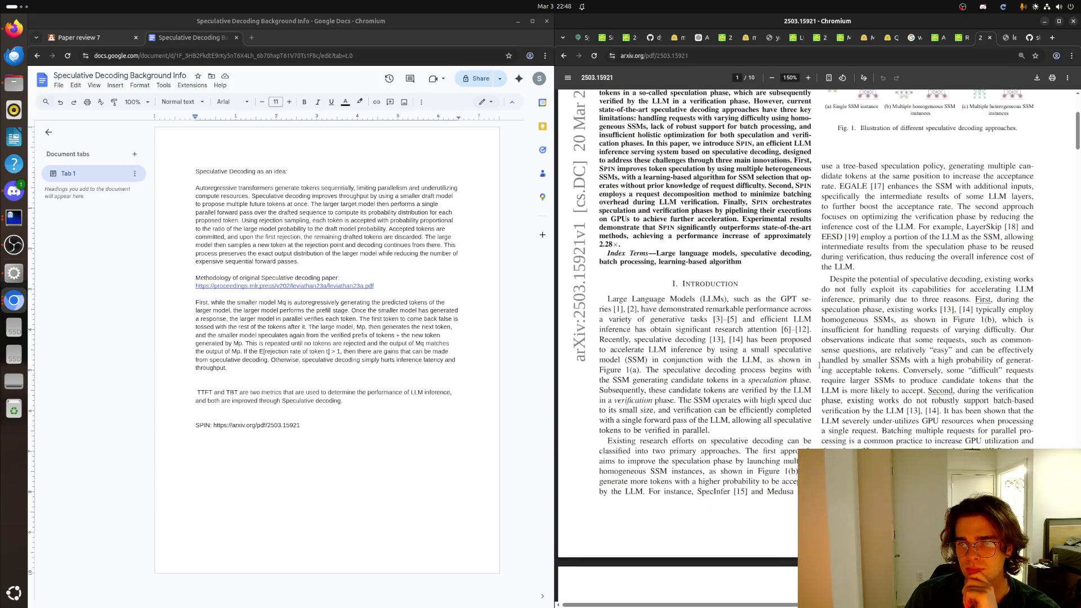
{"action": "scroll", "coordinate": [819, 366], "scroll_direction": "down", "scroll_amount": 5}
{"action": "scroll", "coordinate": [820, 369], "scroll_direction": "down", "scroll_amount": 3}
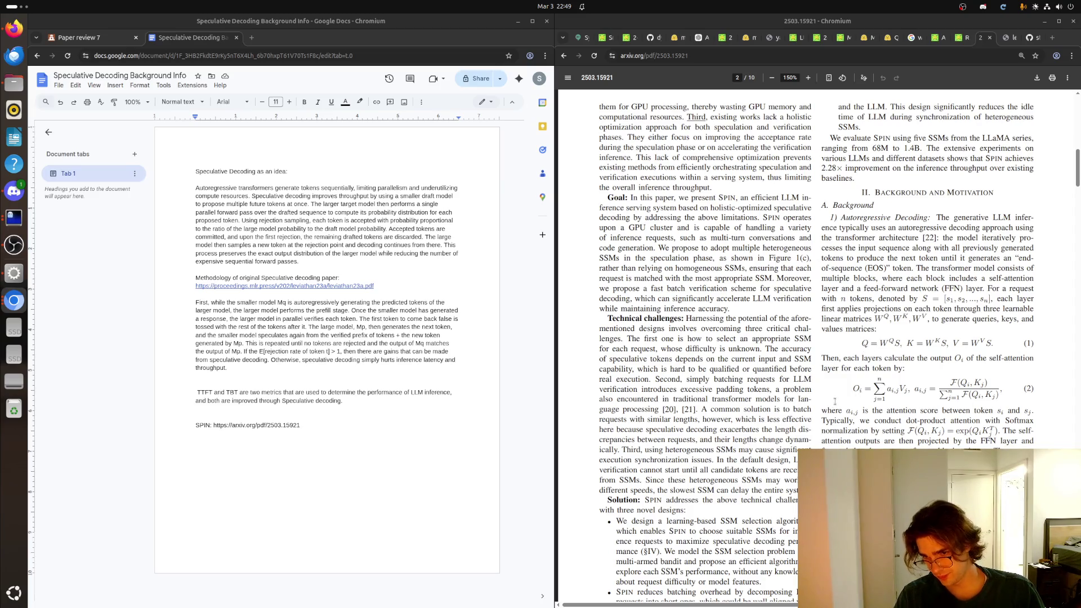
Step: Read page 2 of the SPIN paper, selecting the self-attention output equation to inspect it
{"action": "mouse_move", "coordinate": [853, 387]}
{"action": "left_mouse_down"}
{"action": "mouse_move", "coordinate": [898, 391]}
{"action": "mouse_move", "coordinate": [905, 402]}
{"action": "left_mouse_up"}
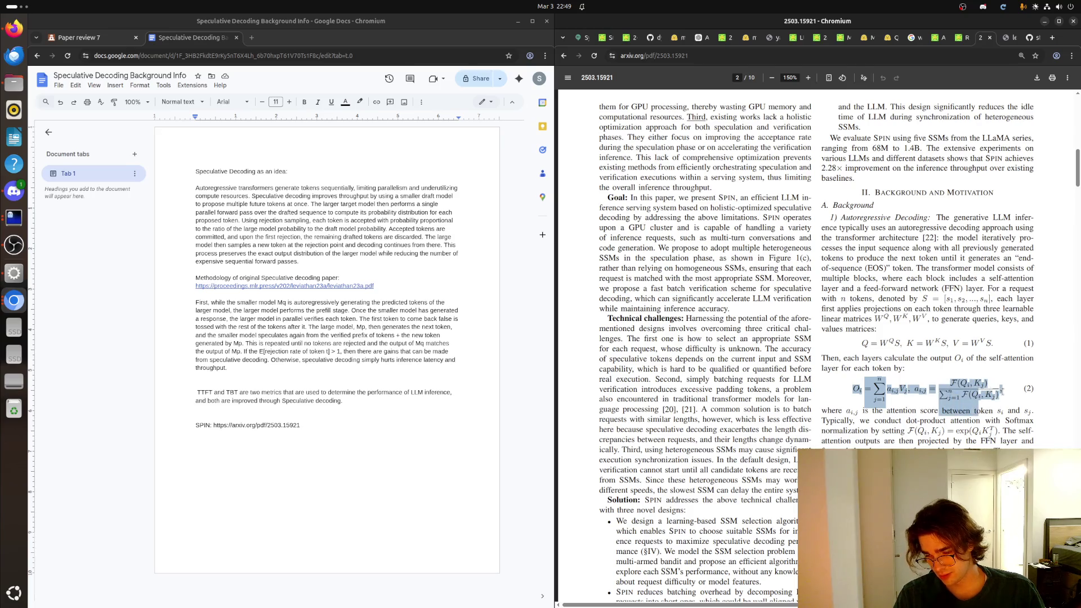
{"action": "left_click", "coordinate": [906, 402]}
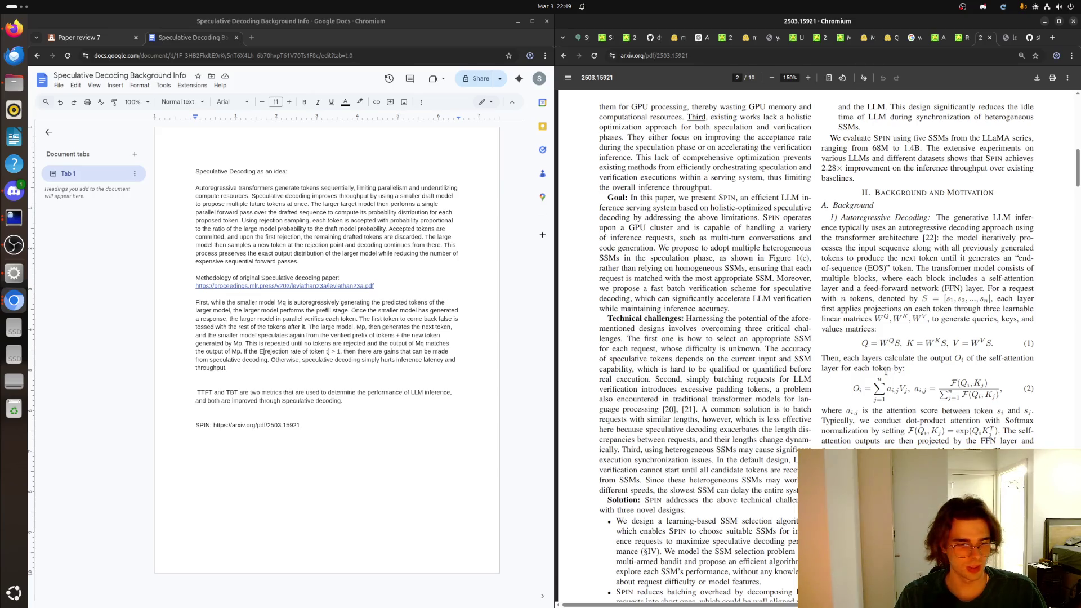
{"action": "scroll", "coordinate": [876, 370], "scroll_direction": "down", "scroll_amount": 1}
{"action": "scroll", "coordinate": [870, 371], "scroll_direction": "down", "scroll_amount": 3}
{"action": "scroll", "coordinate": [866, 374], "scroll_direction": "down", "scroll_amount": 3}
{"action": "scroll", "coordinate": [861, 374], "scroll_direction": "down", "scroll_amount": 5}
{"action": "scroll", "coordinate": [844, 372], "scroll_direction": "up", "scroll_amount": 3}
{"action": "scroll", "coordinate": [760, 355], "scroll_direction": "up", "scroll_amount": 4}
{"action": "scroll", "coordinate": [675, 338], "scroll_direction": "up", "scroll_amount": 3}
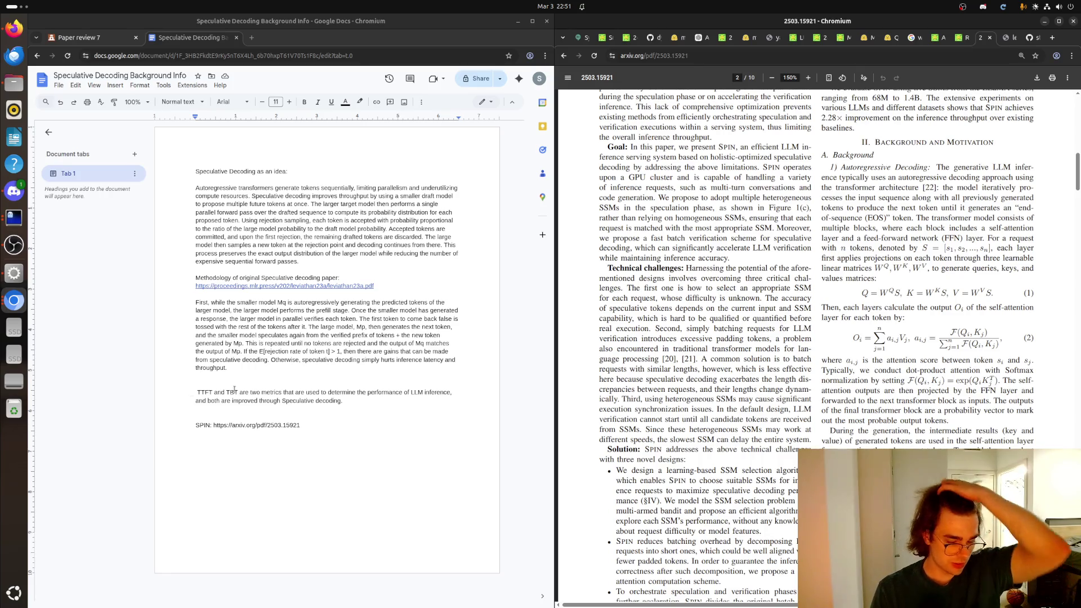
{"action": "scroll", "coordinate": [765, 510], "scroll_direction": "up", "scroll_amount": 10}
{"action": "scroll", "coordinate": [765, 498], "scroll_direction": "up", "scroll_amount": 10}
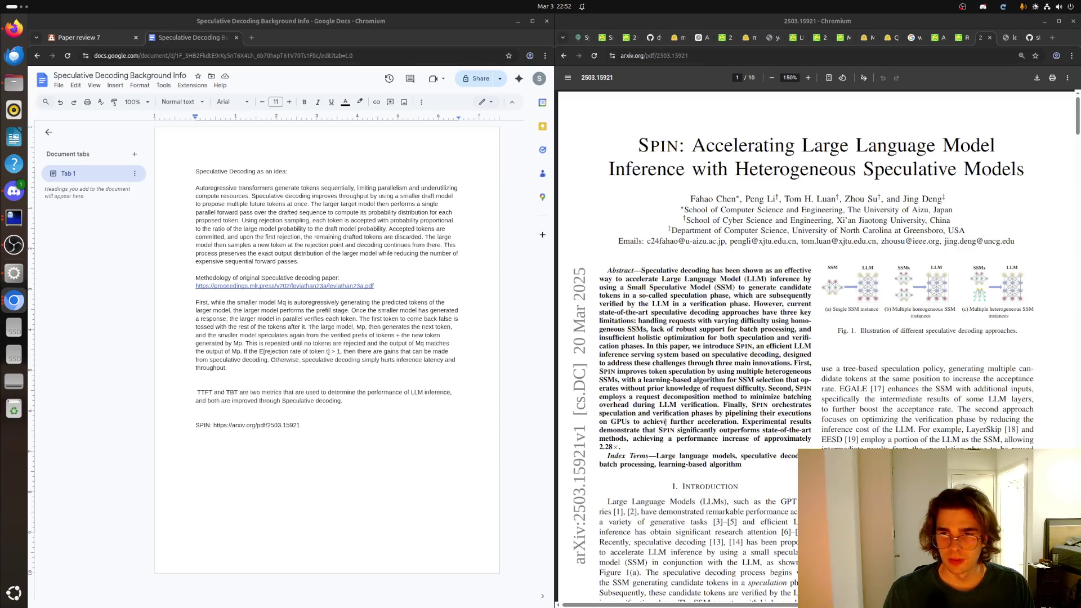
Step: Switch back to the leviathan23a.pdf speculative decoding paper
{"action": "left_click", "coordinate": [1006, 38]}
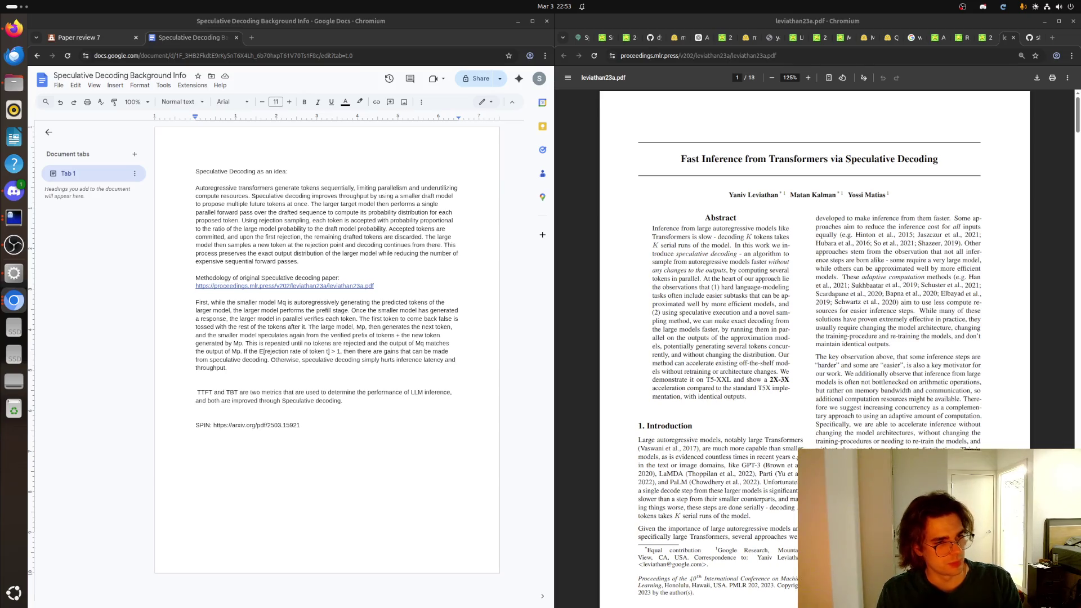
Step: Search 'Medusa: Simple LLM Inference Acceleration Framework' in a new tab and show its arXiv abstract
{"action": "left_click", "coordinate": [1052, 37]}
{"action": "type", "text": "Medusa no"}
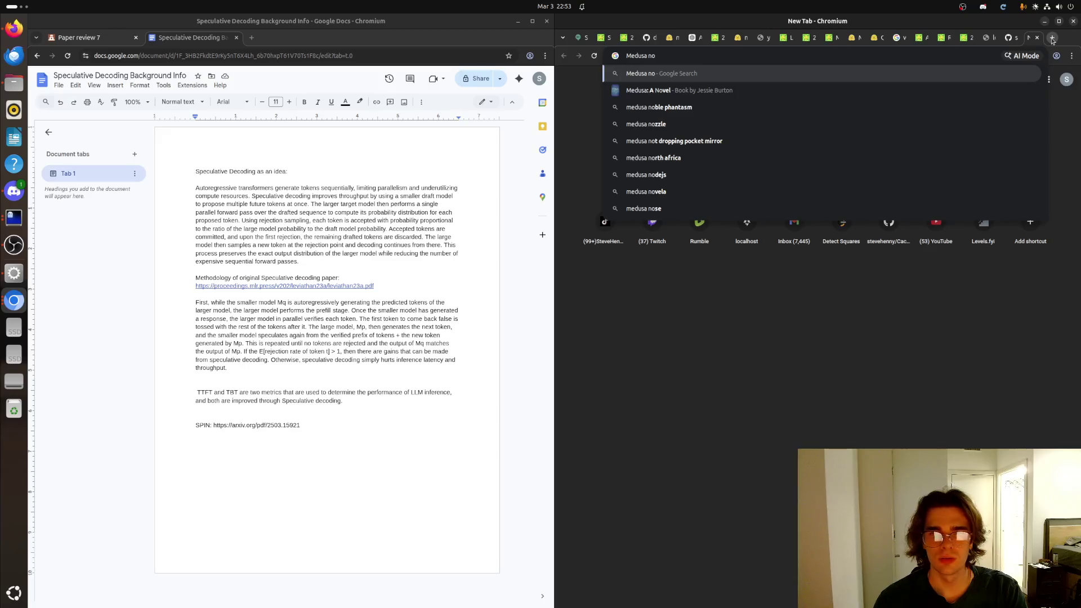
{"action": "key", "text": "Escape"}
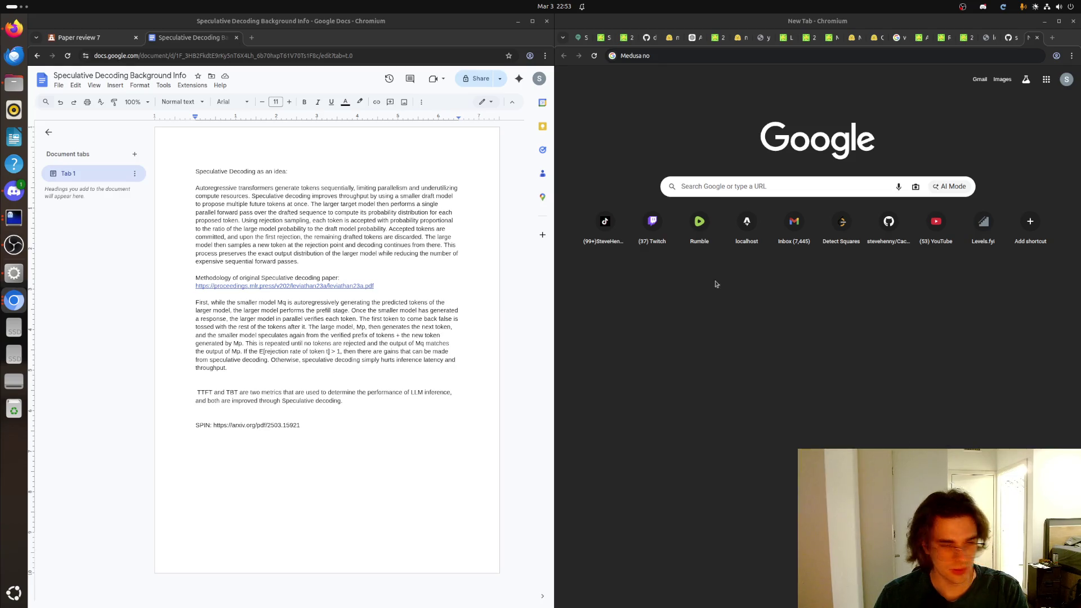
{"action": "left_click", "coordinate": [786, 56]}
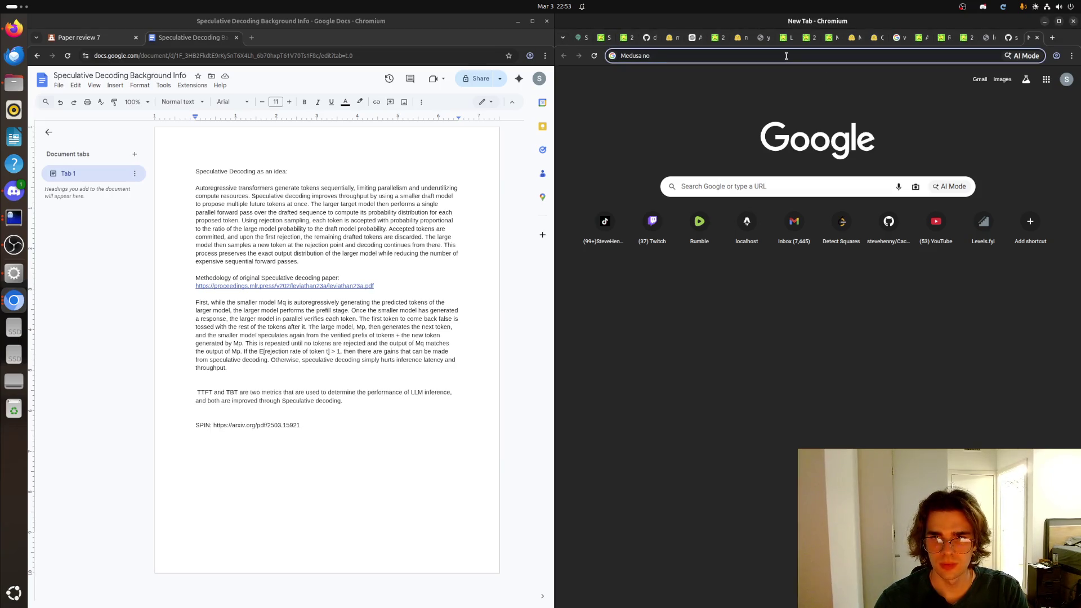
{"action": "key", "text": "BackSpace"}
{"action": "key", "text": "BackSpace"}
{"action": "key", "text": "BackSpace"}
{"action": "type", "text": ": Simple"}
{"action": "type", "text": "LLM Inference Accle"}
{"action": "key", "text": "BackSpace"}
{"action": "key", "text": "BackSpace"}
{"action": "type", "text": "eleration Framework"}
{"action": "key", "text": "Return"}
{"action": "left_click", "coordinate": [723, 162]}
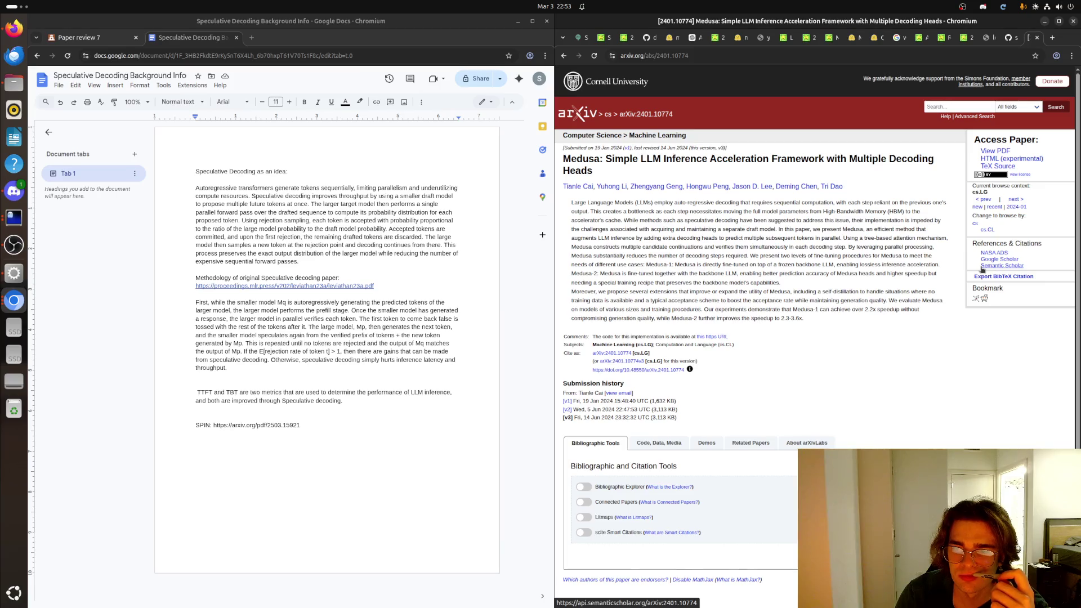
Step: Show the FasterDecoding/Medusa GitHub README at its architecture diagram and heads explanation
{"action": "left_click", "coordinate": [563, 55]}
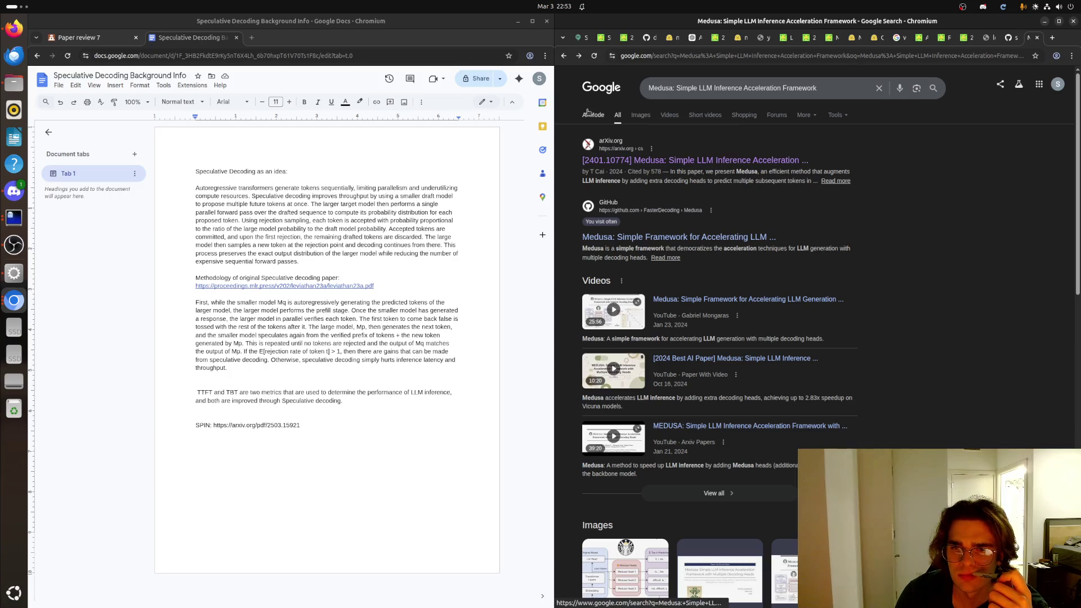
{"action": "left_click", "coordinate": [693, 238]}
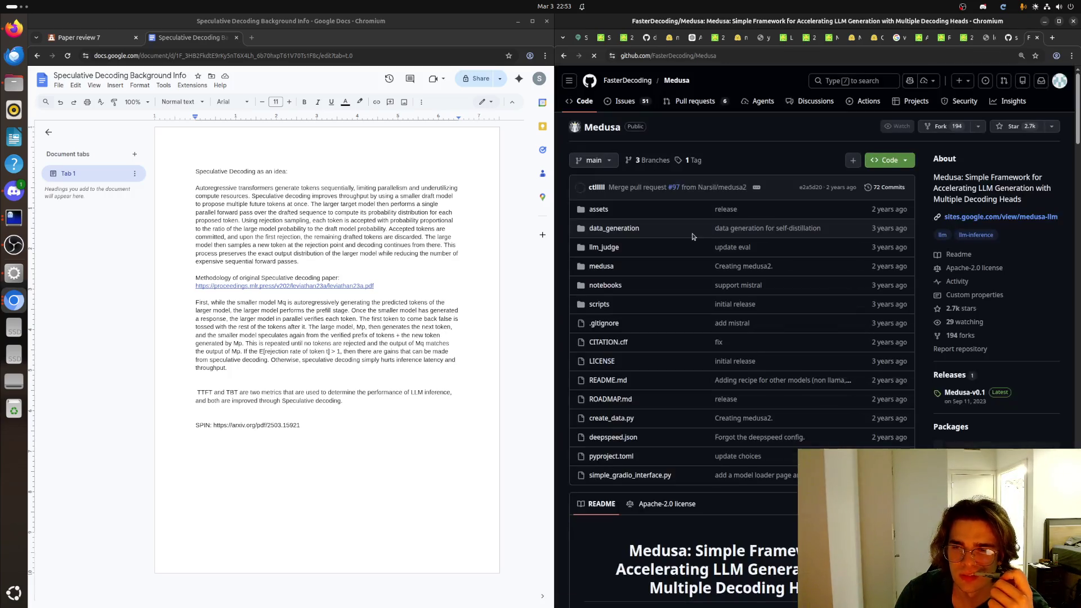
{"action": "scroll", "coordinate": [692, 236], "scroll_direction": "down", "scroll_amount": 2}
{"action": "scroll", "coordinate": [684, 238], "scroll_direction": "down", "scroll_amount": 3}
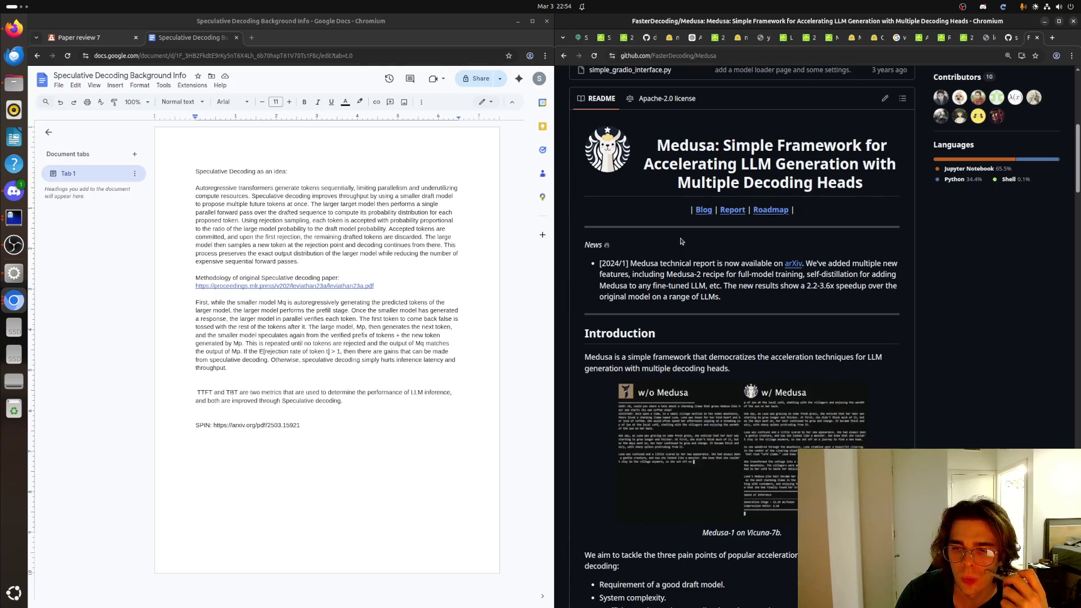
{"action": "scroll", "coordinate": [706, 341], "scroll_direction": "down", "scroll_amount": 1}
{"action": "scroll", "coordinate": [706, 341], "scroll_direction": "down", "scroll_amount": 1}
{"action": "scroll", "coordinate": [706, 342], "scroll_direction": "down", "scroll_amount": 1}
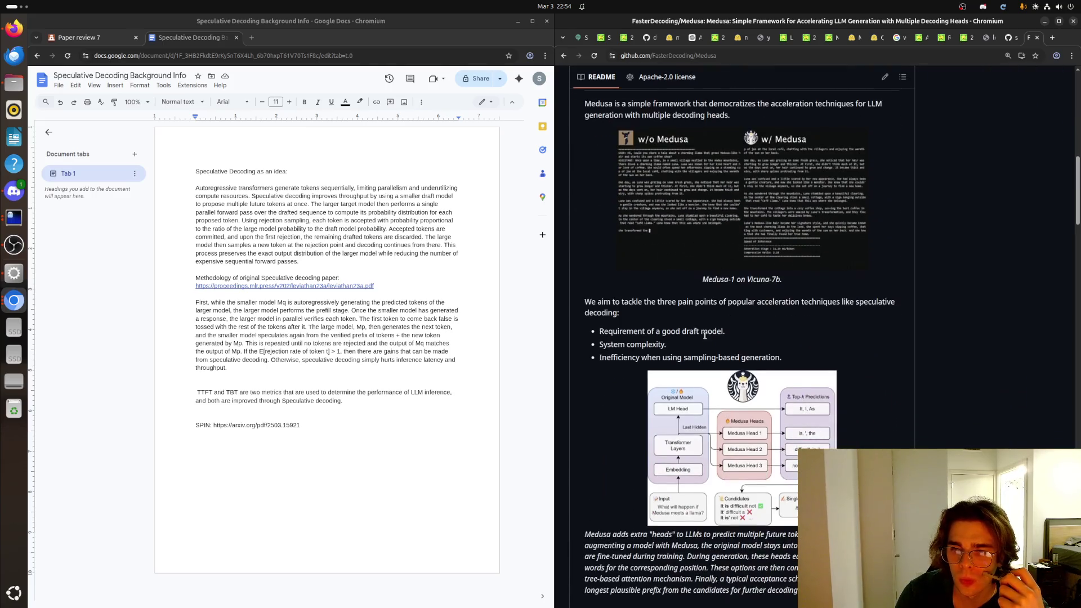
{"action": "scroll", "coordinate": [706, 333], "scroll_direction": "down", "scroll_amount": 1}
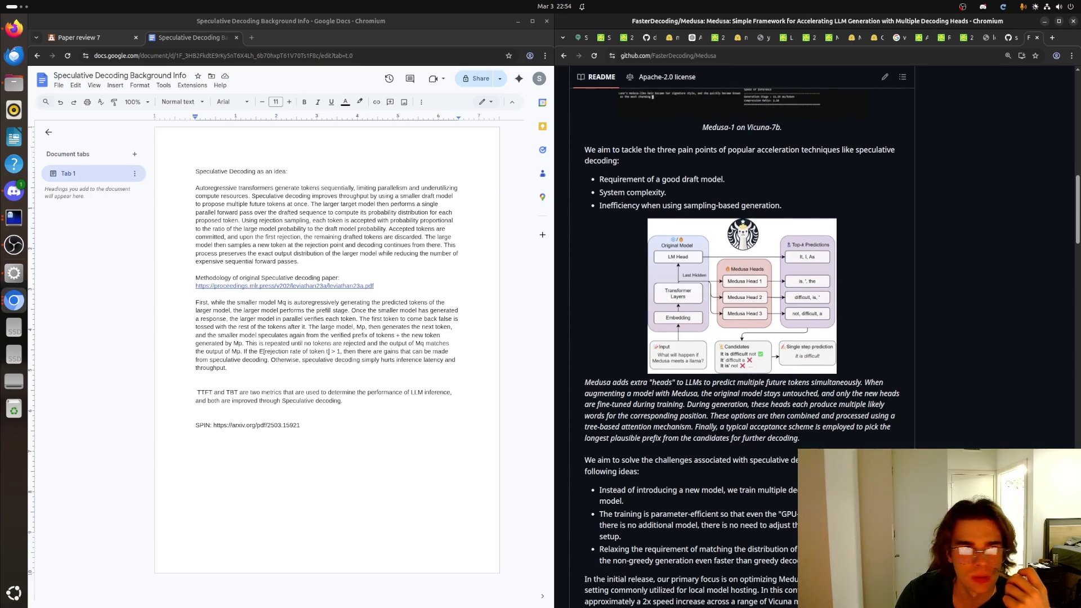
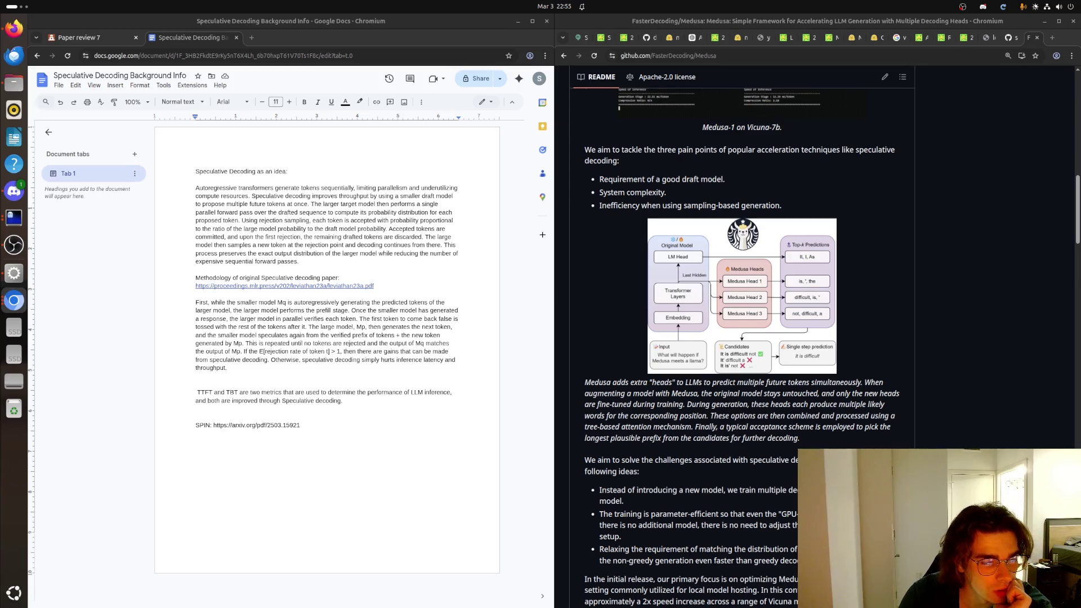
Step: Leave the Medusa README via the search results and bring up the Medusa paper's arXiv PDF beside the notes
{"action": "left_click", "coordinate": [313, 429]}
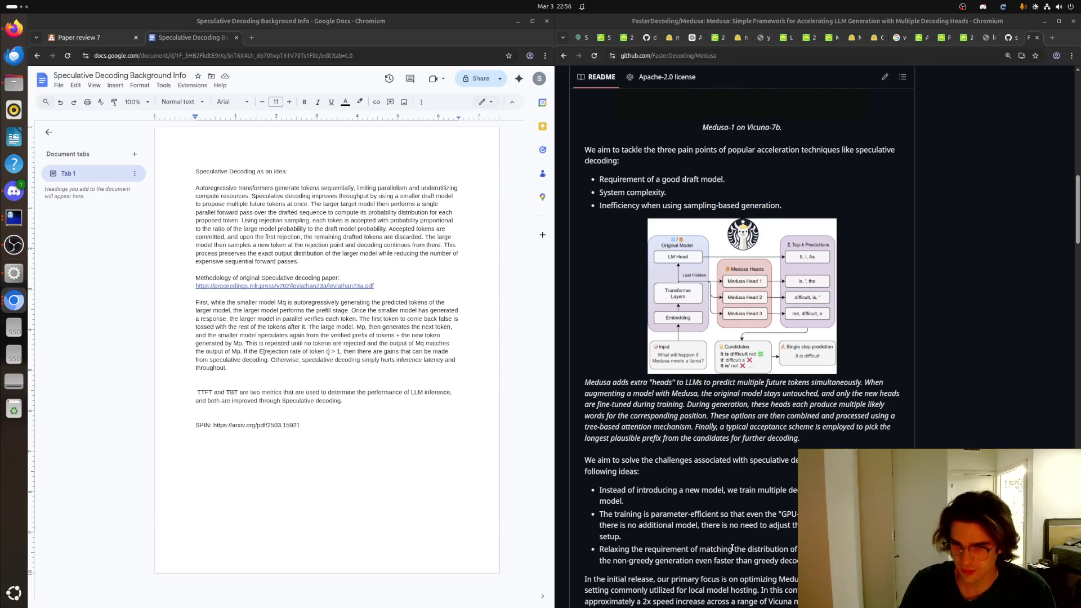
{"action": "left_click", "coordinate": [1005, 38]}
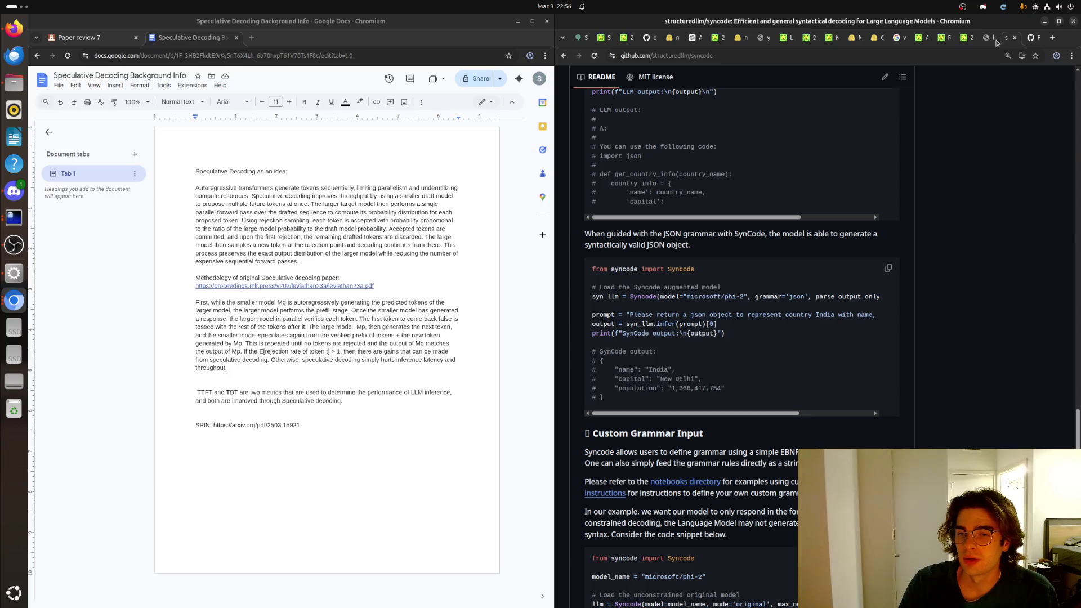
{"action": "left_click", "coordinate": [1032, 38]}
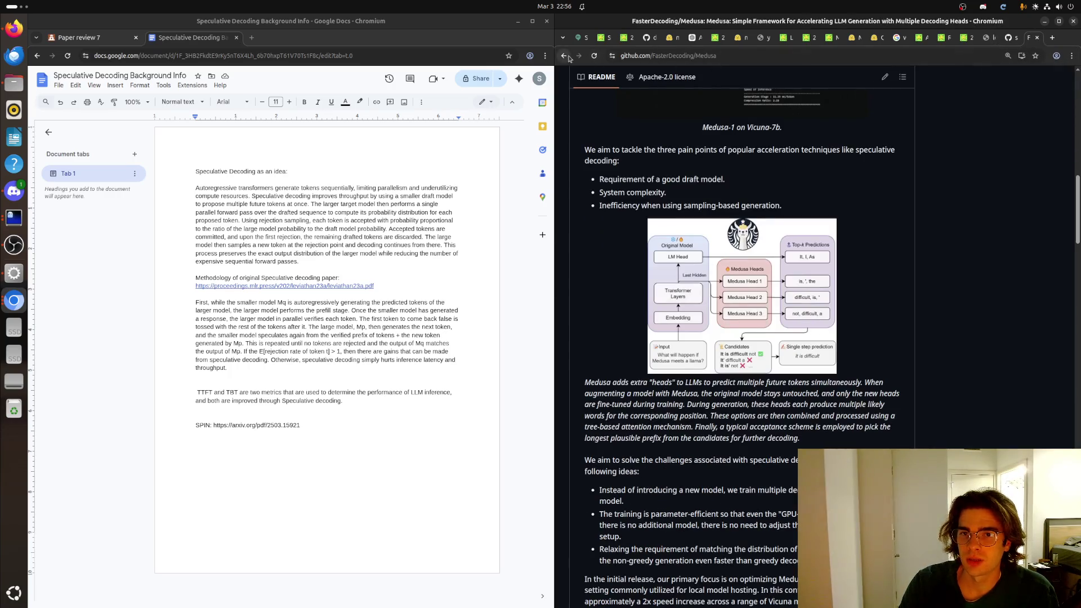
{"action": "left_click", "coordinate": [568, 57]}
{"action": "left_click", "coordinate": [670, 161]}
{"action": "left_click", "coordinate": [1003, 151]}
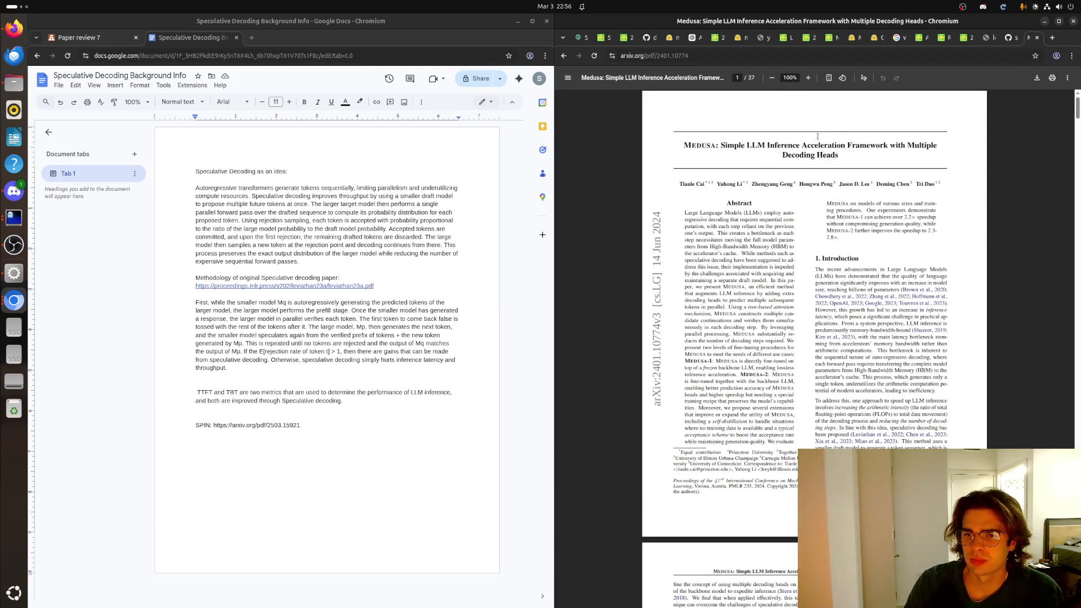
{"action": "left_click", "coordinate": [809, 78]}
{"action": "left_click", "coordinate": [808, 77]}
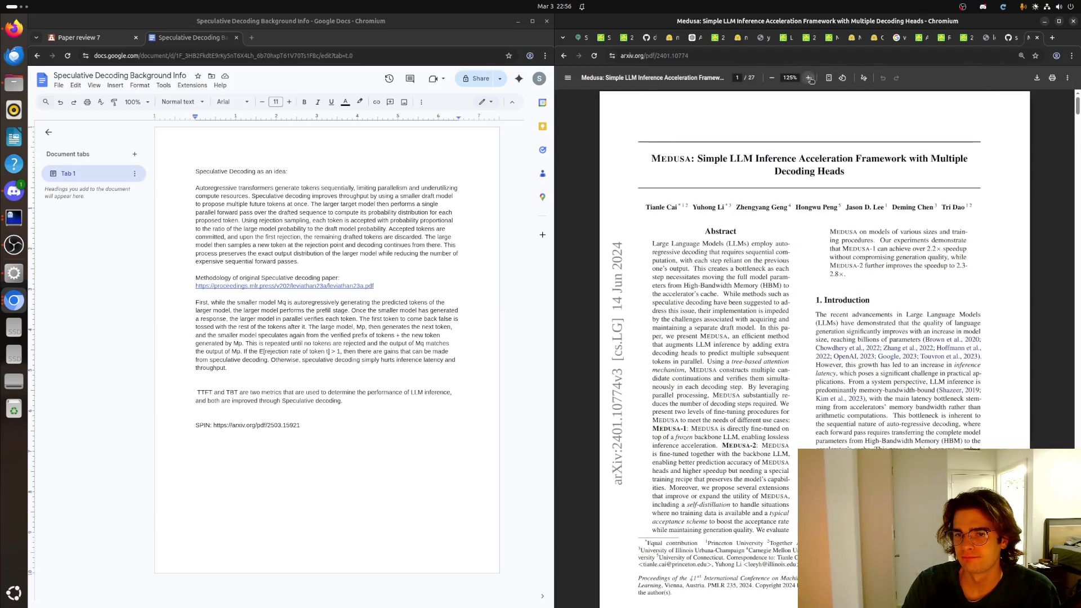
{"action": "scroll", "coordinate": [738, 200], "scroll_direction": "down", "scroll_amount": 1}
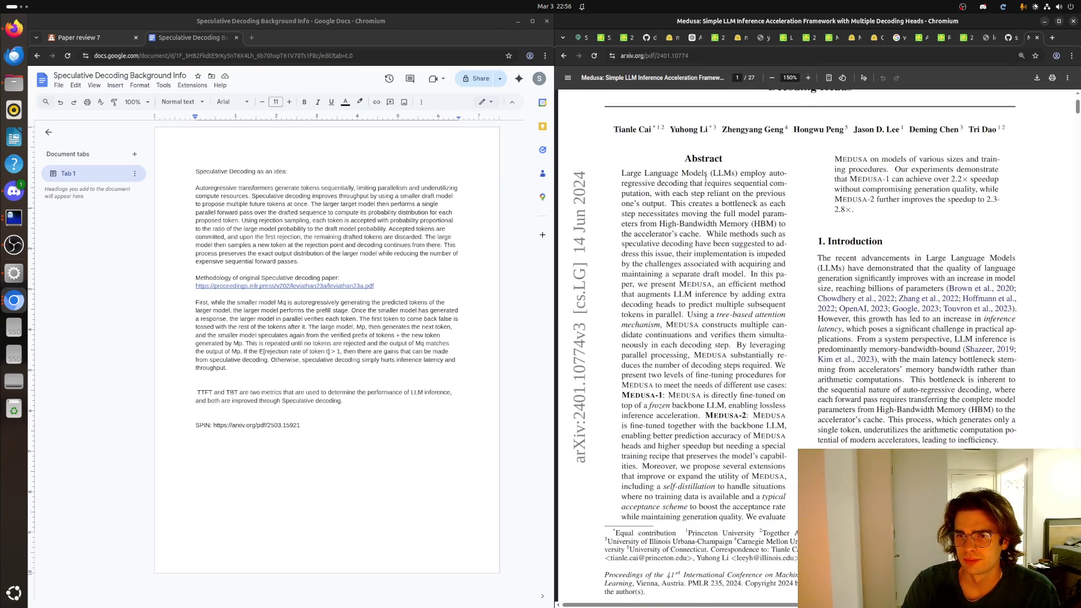
{"action": "mouse_move", "coordinate": [657, 183]}
{"action": "left_mouse_down"}
{"action": "mouse_move", "coordinate": [788, 194]}
{"action": "mouse_move", "coordinate": [737, 203]}
{"action": "mouse_move", "coordinate": [745, 223]}
{"action": "left_mouse_up"}
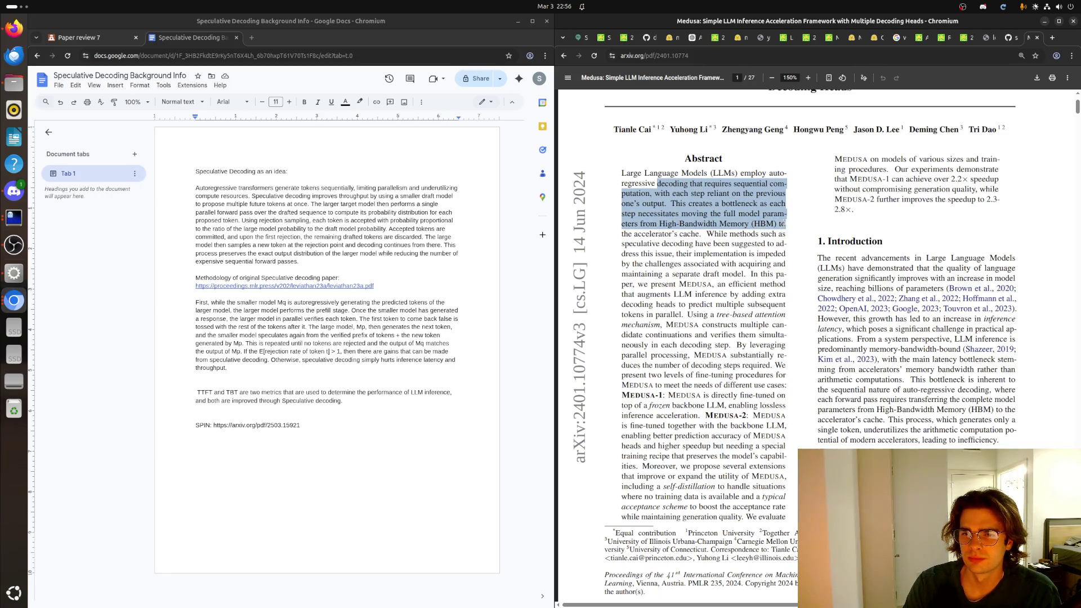
{"action": "left_click_drag", "start_coordinate": [740, 223], "coordinate": [693, 255]}
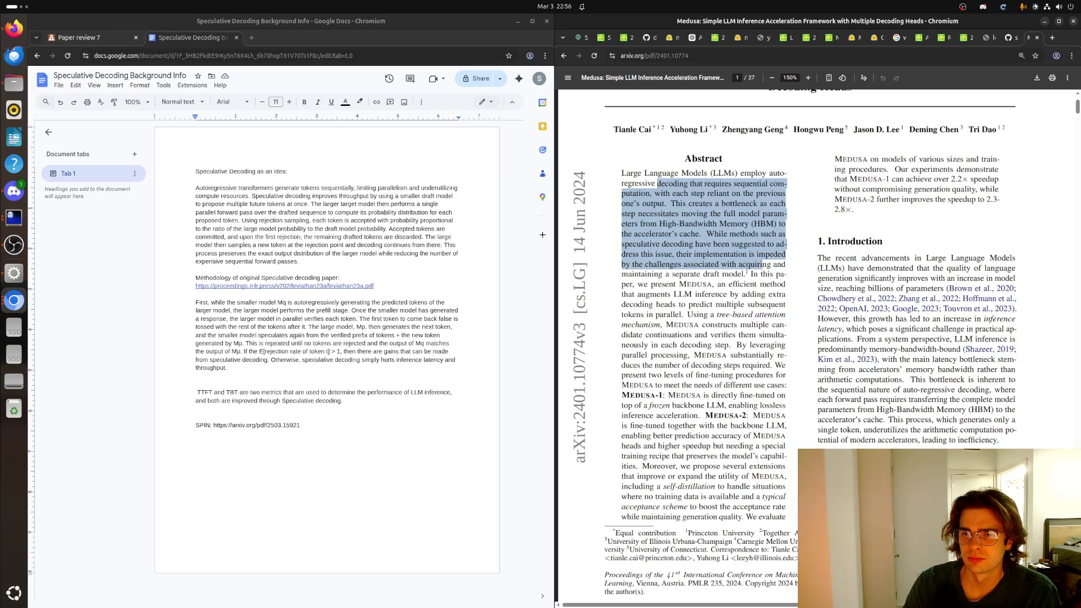
{"action": "mouse_move", "coordinate": [755, 265]}
{"action": "left_mouse_down"}
{"action": "mouse_move", "coordinate": [769, 266]}
{"action": "mouse_move", "coordinate": [706, 295]}
{"action": "mouse_move", "coordinate": [712, 305]}
{"action": "left_mouse_up"}
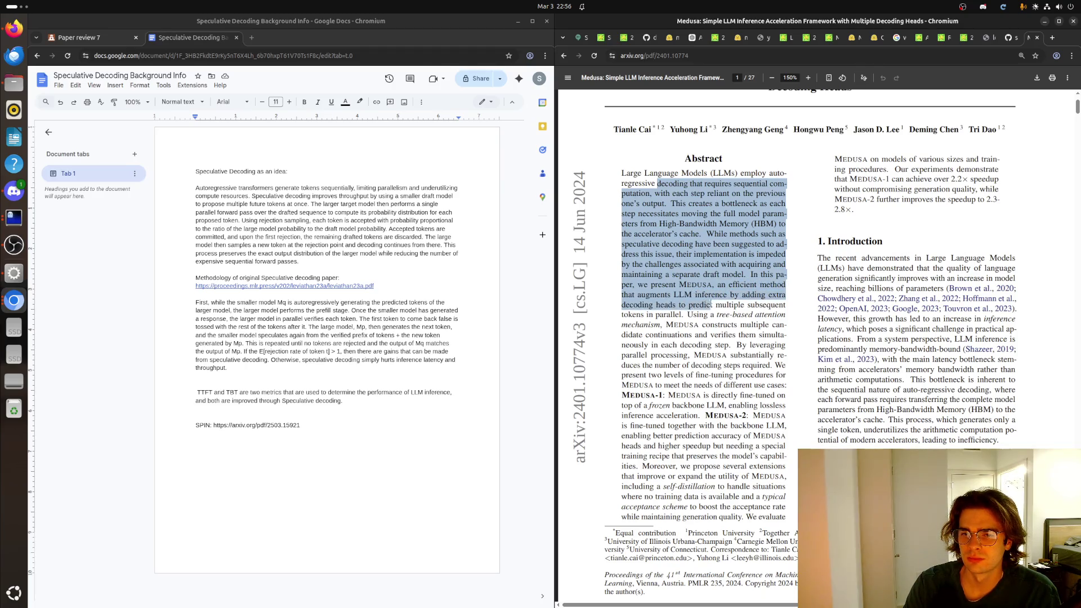
{"action": "left_click_drag", "start_coordinate": [712, 304], "coordinate": [765, 295]}
{"action": "left_click", "coordinate": [737, 315]}
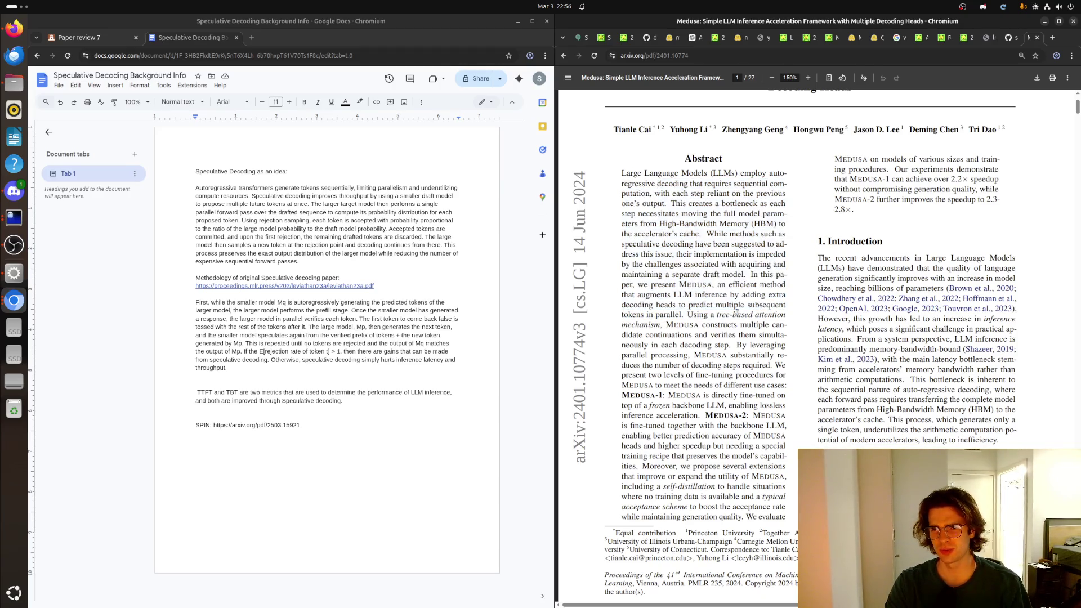